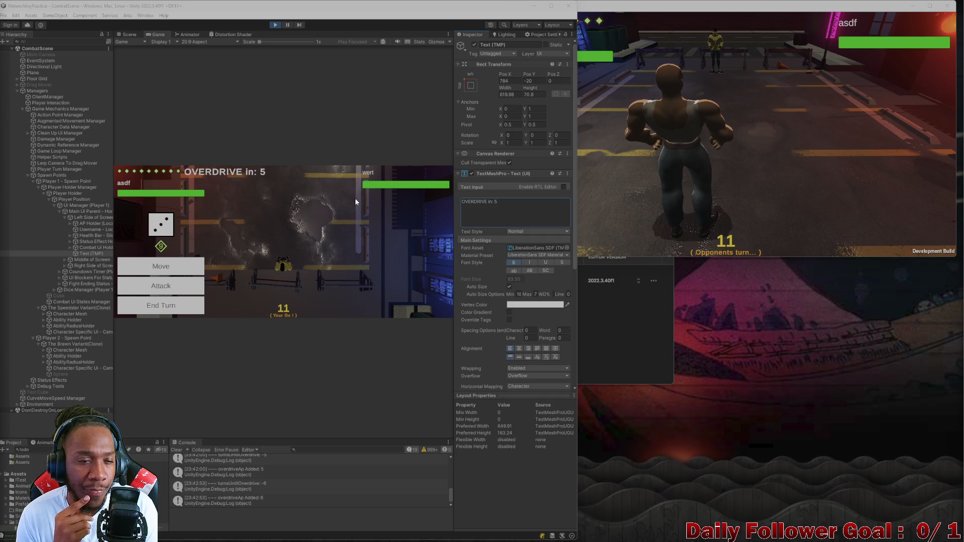
Try a red colour on the OVERDRIVE text with the colour picker.
click(532, 305)
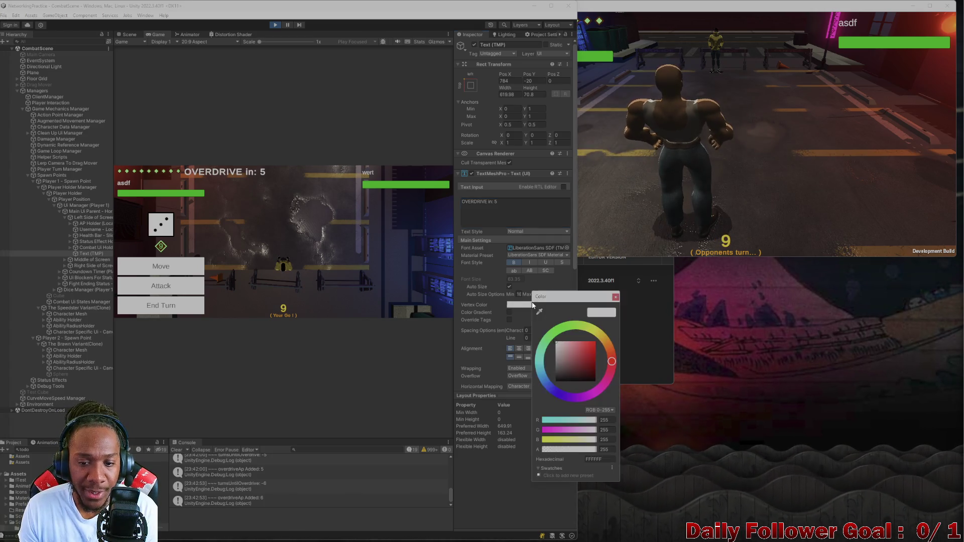
mouse_move(577, 350)
mouse_down()
mouse_move(600, 343)
mouse_move(547, 341)
mouse_up()
click(497, 203)
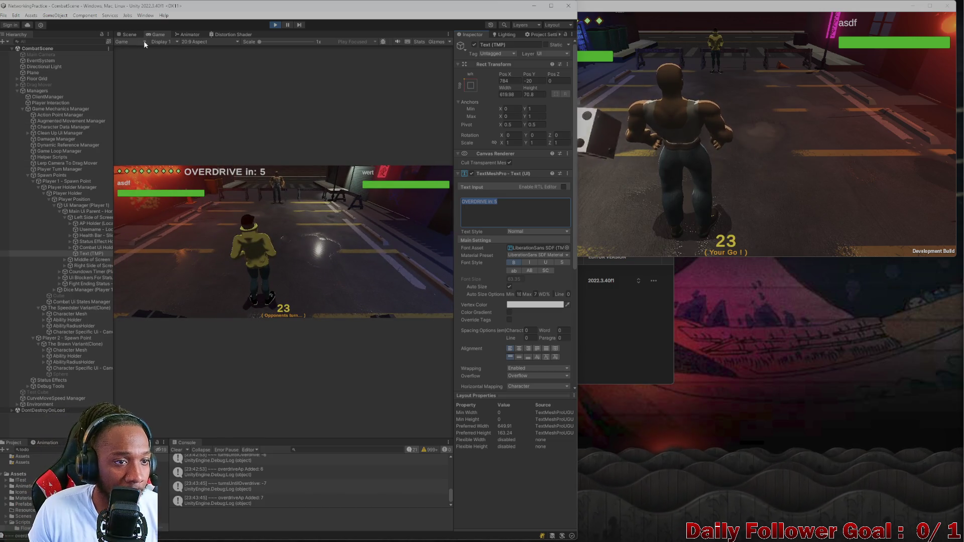
Drag the OVERDRIVE label lower right, then toward the middle, then to the right edge, previewing each in Game.
click(132, 35)
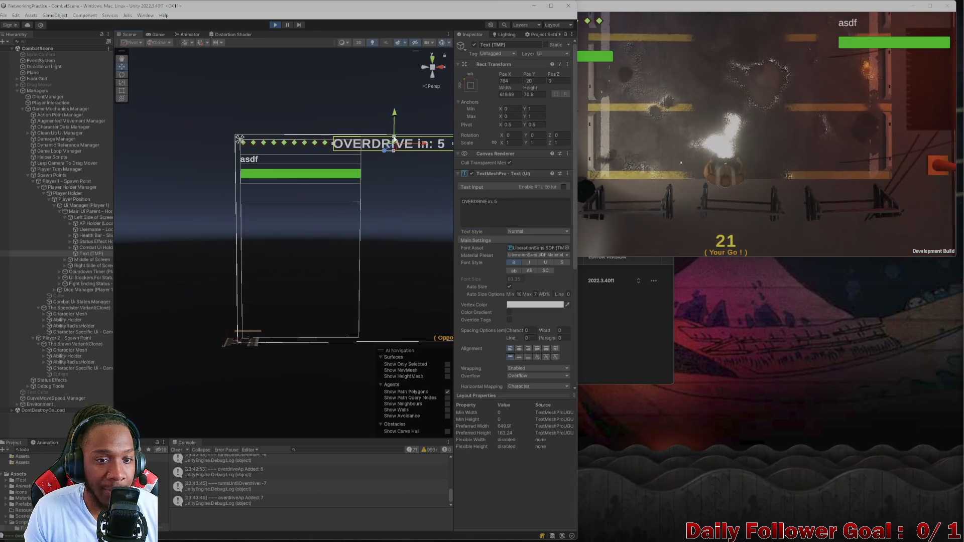
mouse_move(248, 179)
mouse_down()
mouse_move(300, 294)
mouse_move(293, 299)
mouse_up()
click(157, 35)
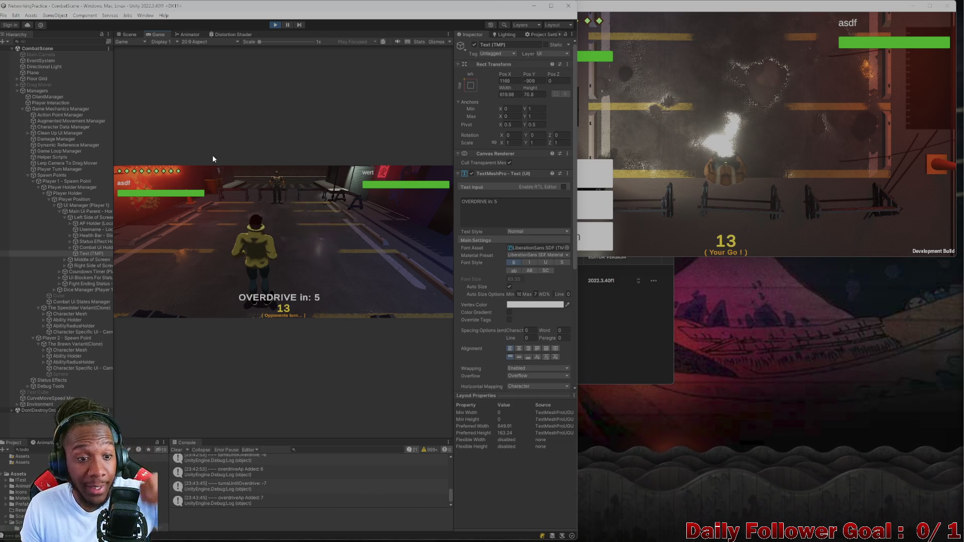
click(121, 36)
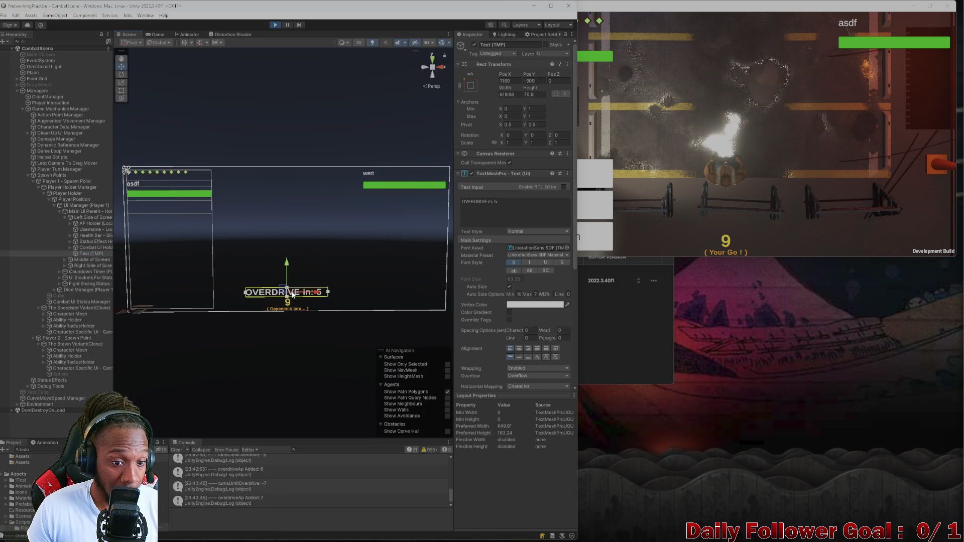
drag(283, 286, 283, 238)
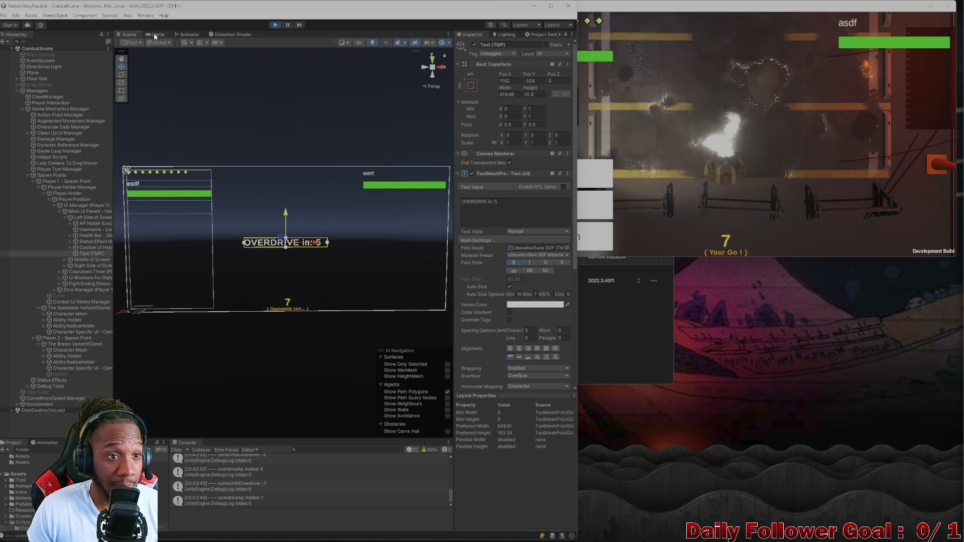
click(156, 35)
click(128, 35)
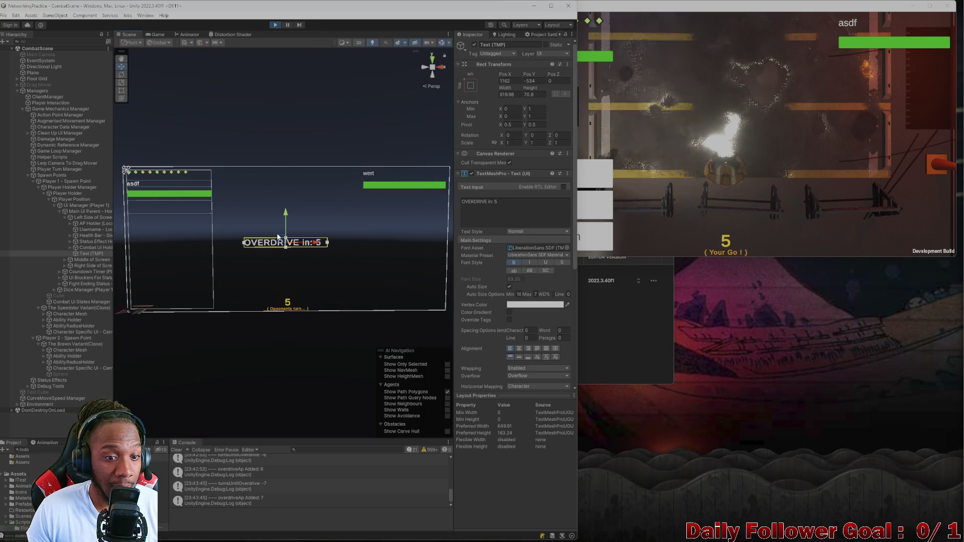
mouse_move(278, 237)
mouse_down()
mouse_move(369, 270)
mouse_move(391, 240)
mouse_up()
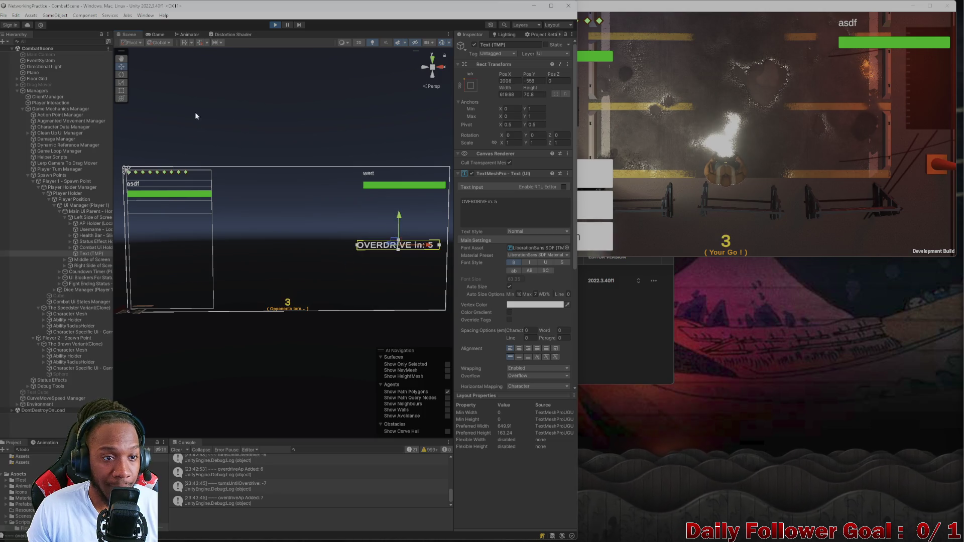
click(154, 35)
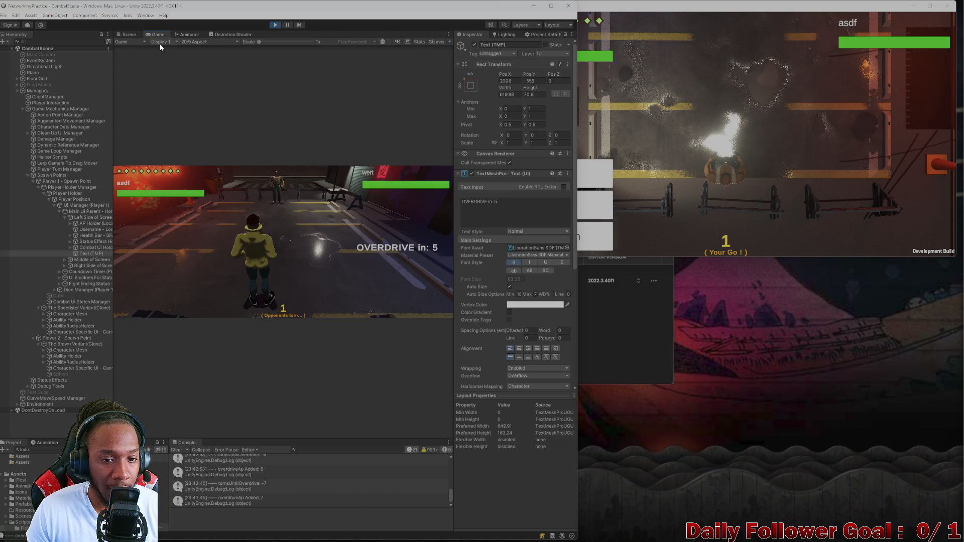
Settle the OVERDRIVE label on the right, just below the opponent's health bar, and check it in Game.
click(128, 34)
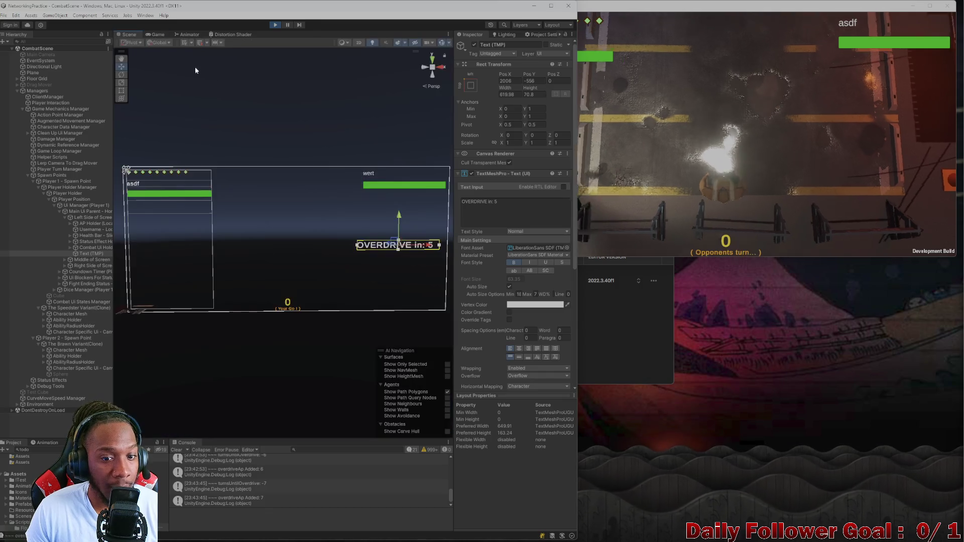
drag(398, 240, 404, 272)
click(151, 35)
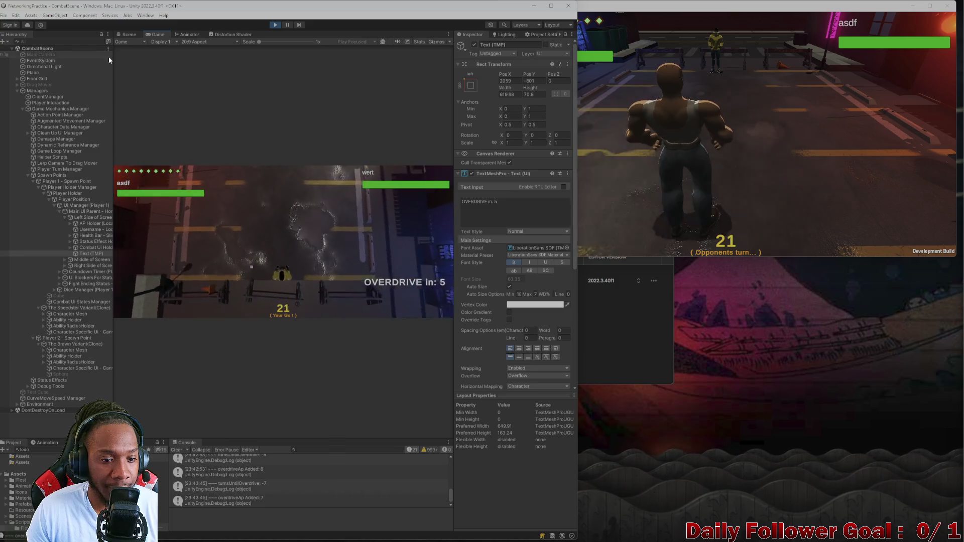
click(128, 34)
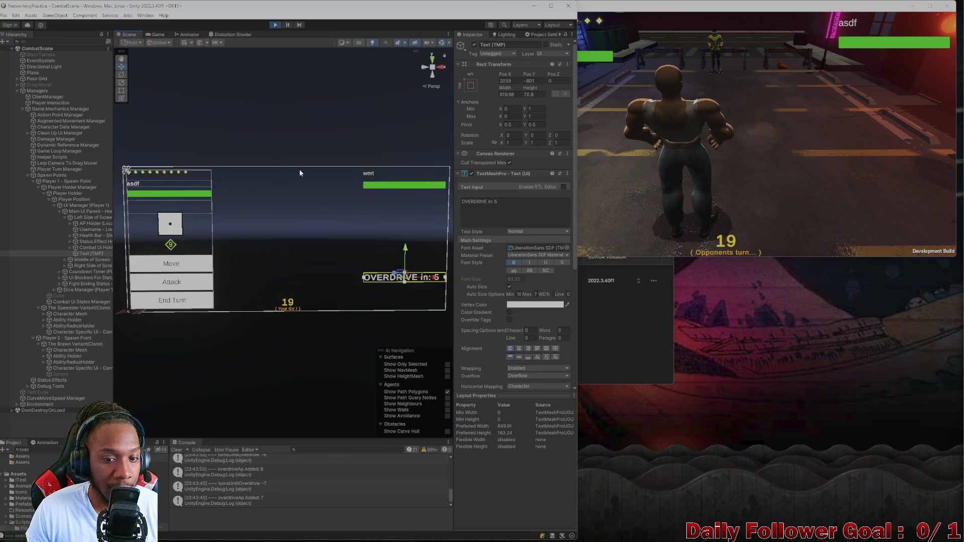
drag(400, 275, 400, 207)
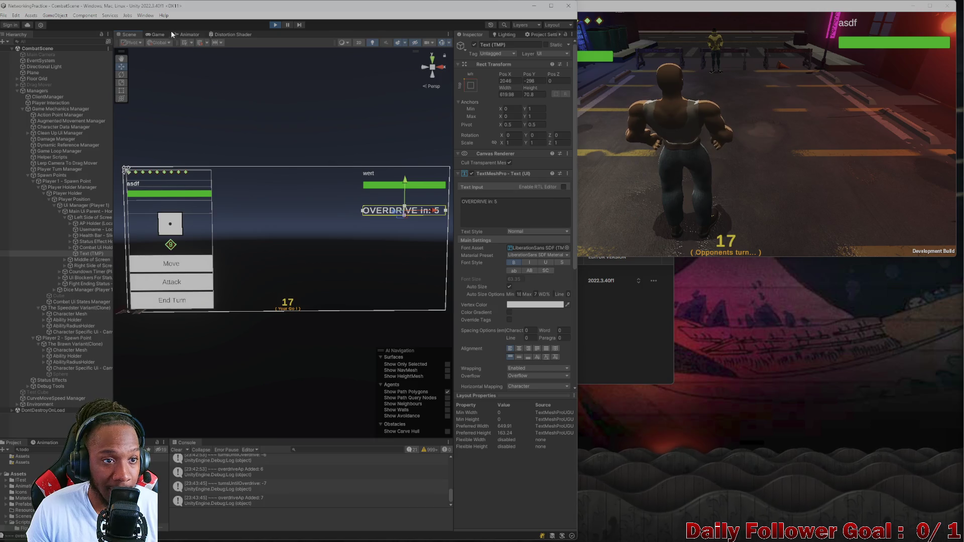
click(156, 35)
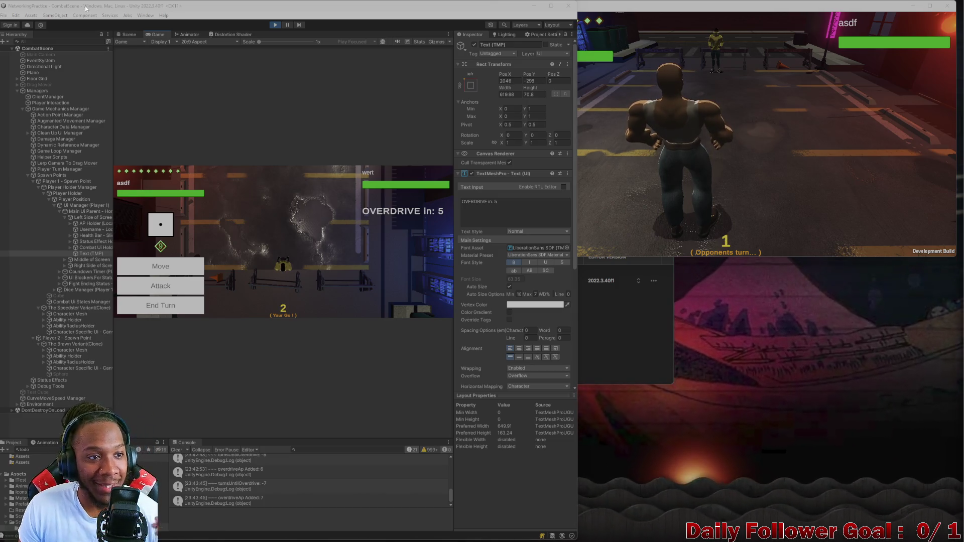
Move the OVERDRIVE label to the top centre, then down to the bottom centre of the canvas.
click(130, 35)
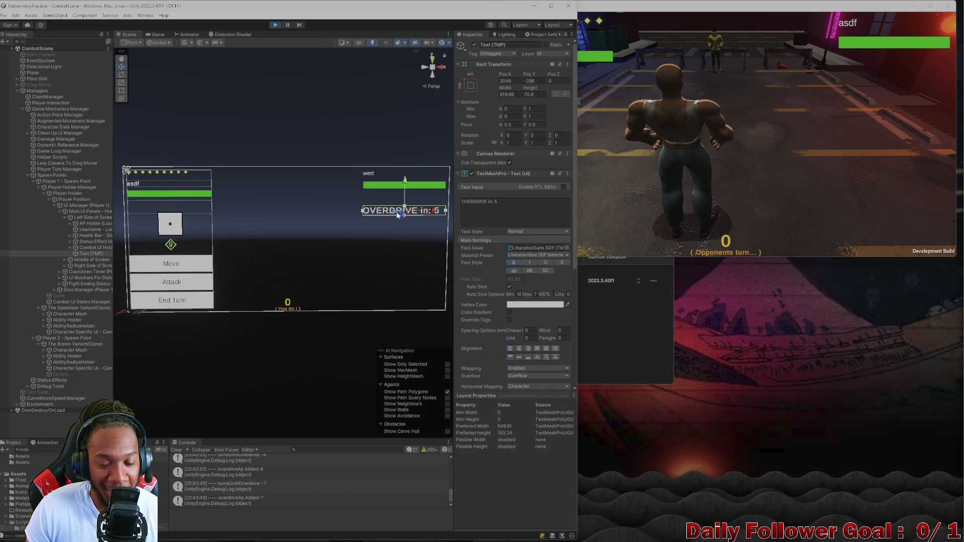
mouse_move(398, 214)
mouse_down()
mouse_move(329, 222)
mouse_move(271, 283)
mouse_move(290, 192)
mouse_up()
click(158, 34)
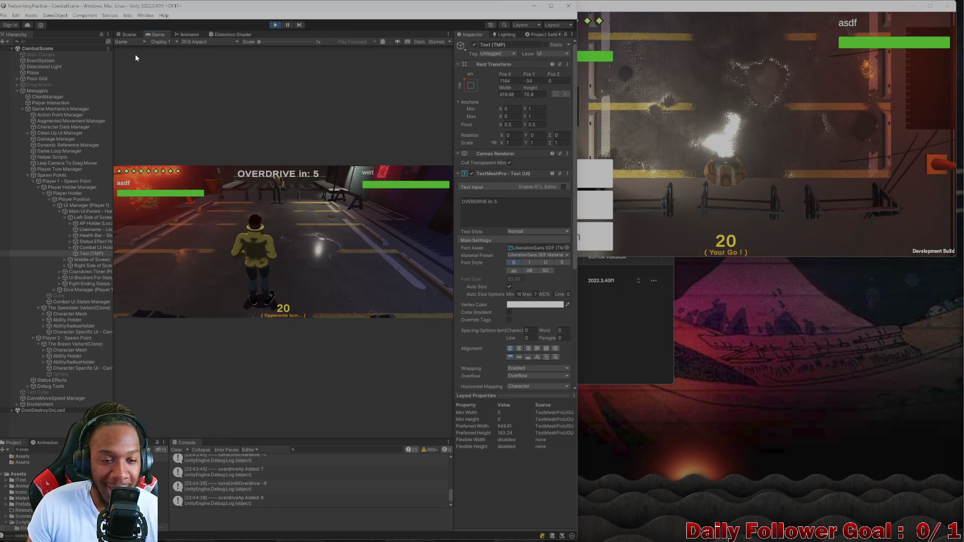
click(129, 34)
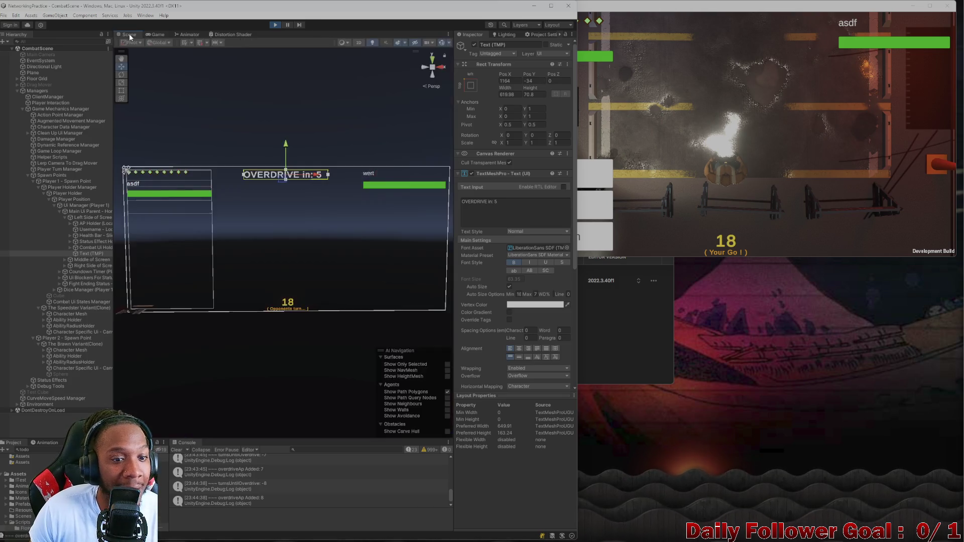
drag(281, 179, 288, 311)
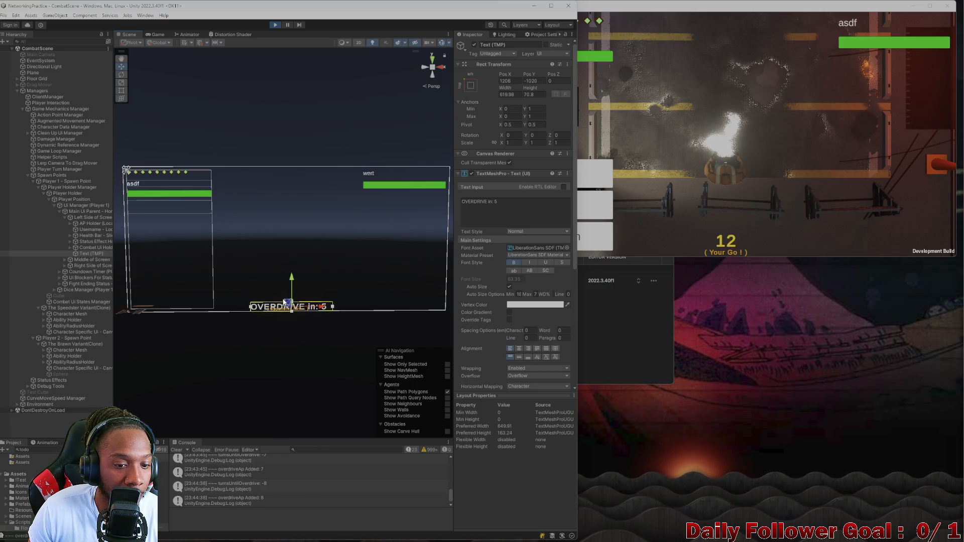
Raise Countdown Timer (Player 1), lower the OVERDRIVE label just beneath it, and preview in Game.
click(285, 302)
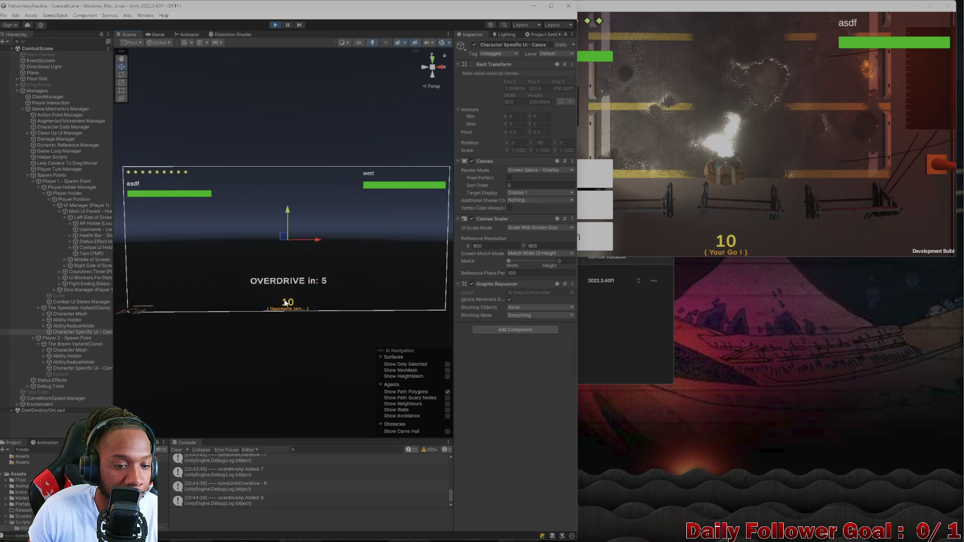
click(286, 302)
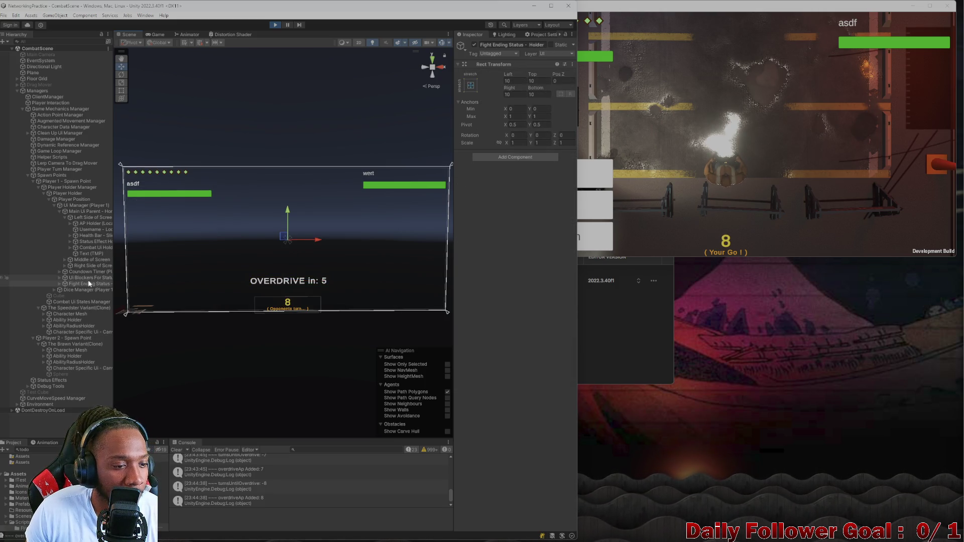
click(289, 303)
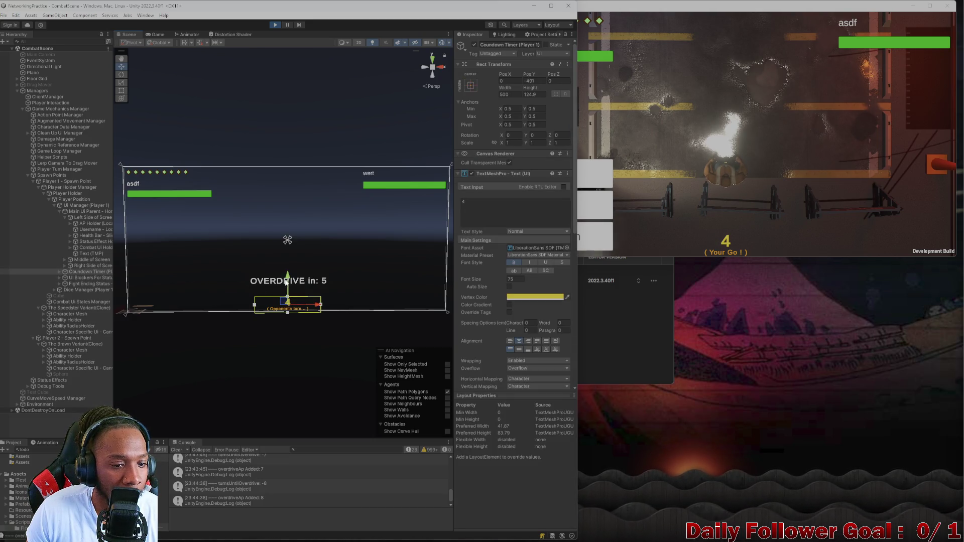
drag(286, 283, 289, 266)
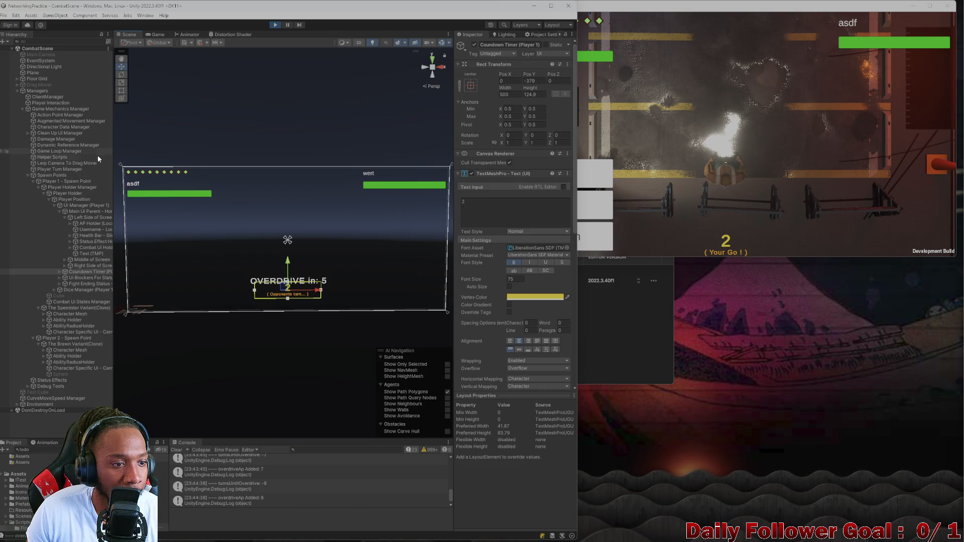
click(257, 284)
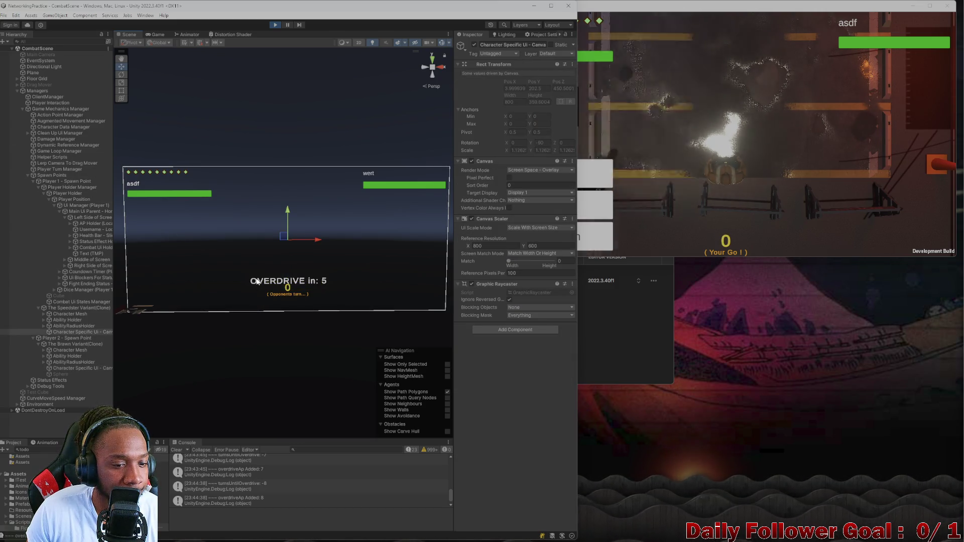
click(259, 282)
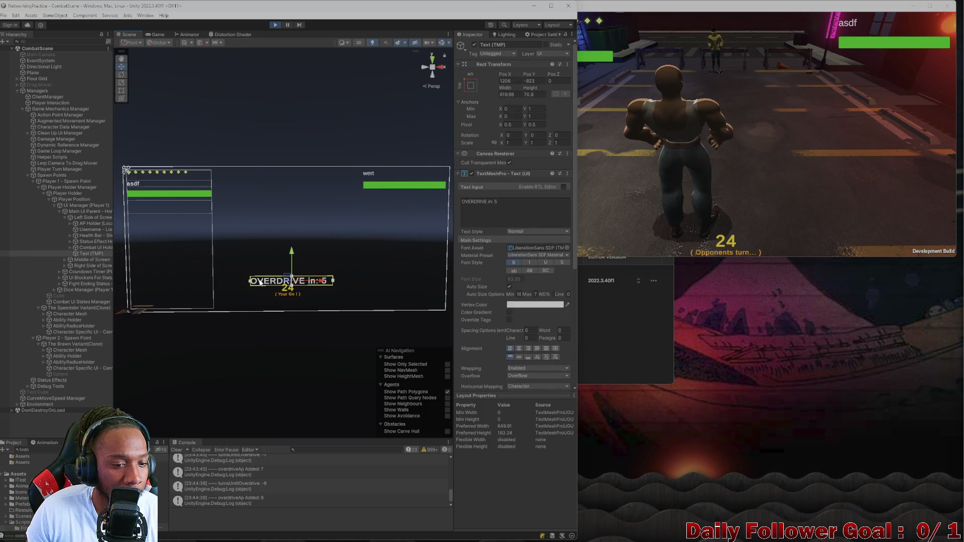
drag(290, 258, 294, 281)
click(156, 34)
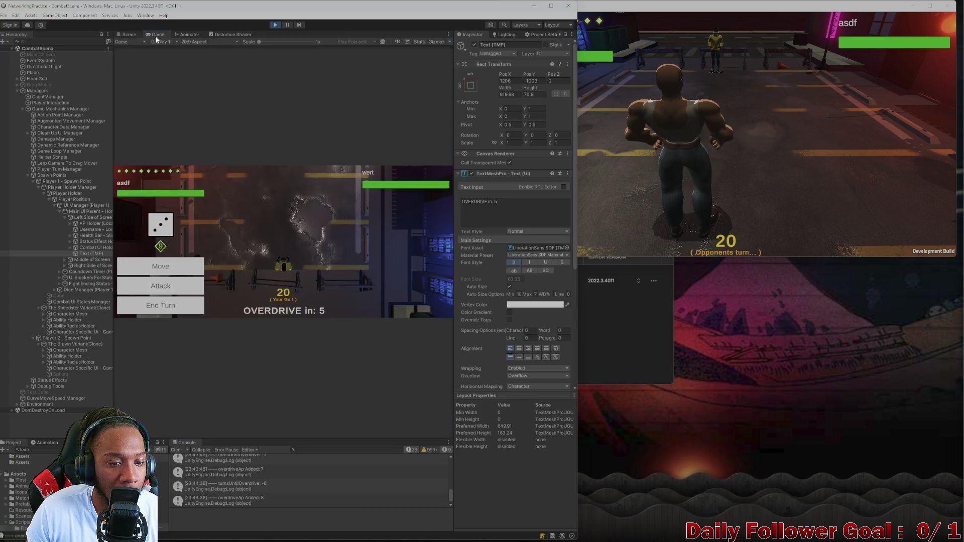
End the local player's turn, then bring the NetworkingPractice build window to the front.
click(168, 306)
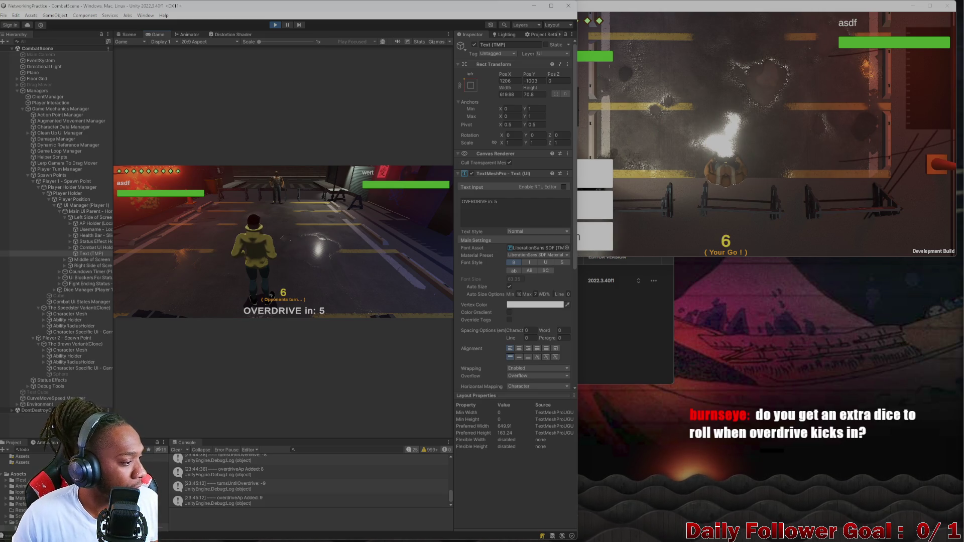
click(591, 149)
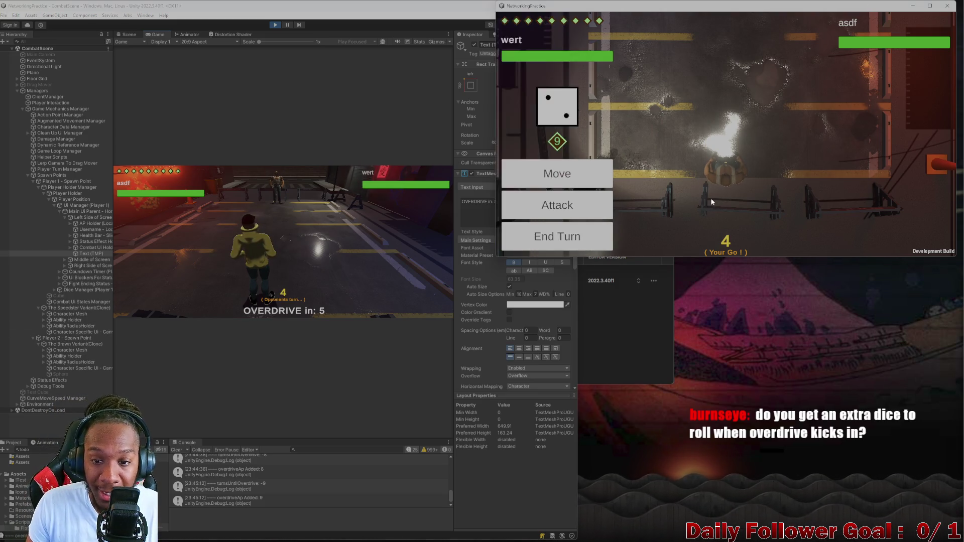
End the turn in the NetworkingPractice window and bring the Unity editor back in front.
click(592, 240)
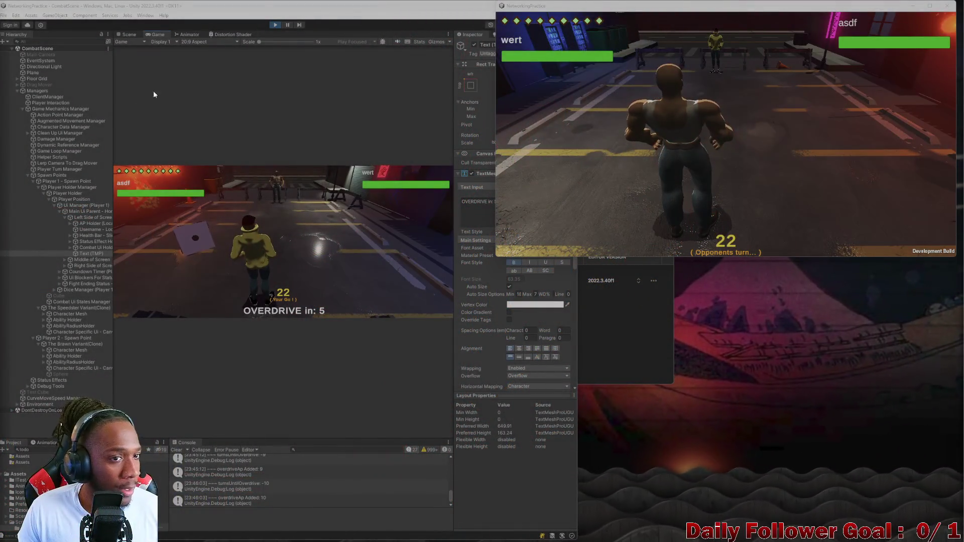
mouse_move(451, 6)
mouse_down()
mouse_move(454, 106)
mouse_move(455, 8)
mouse_move(670, 7)
mouse_move(620, 24)
mouse_up()
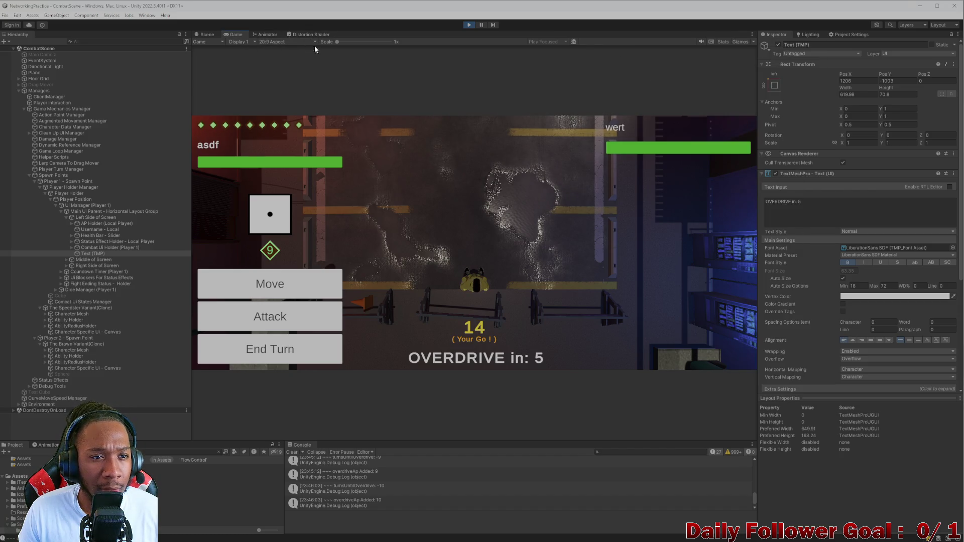
Enlarge the Game view to fill the editor and end the local player's turn.
click(753, 34)
click(763, 62)
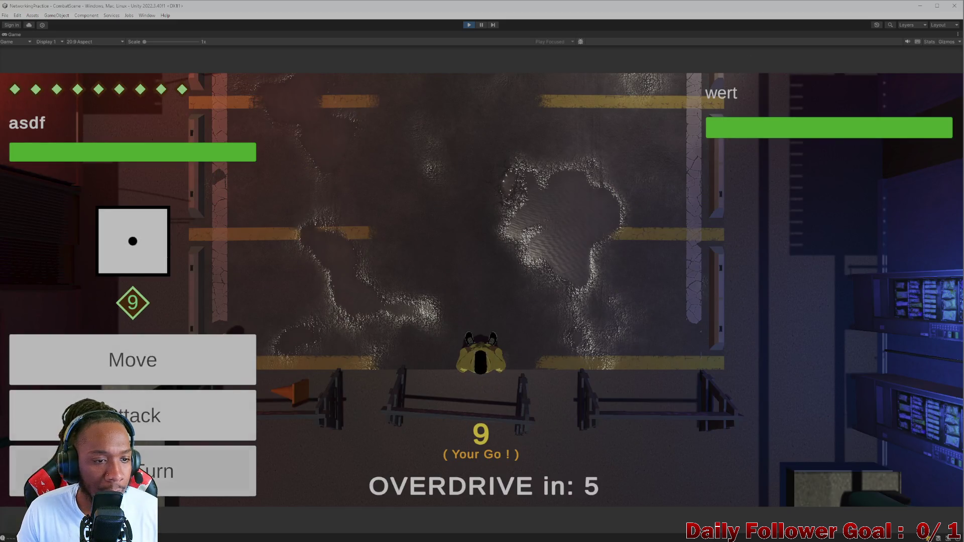
click(211, 472)
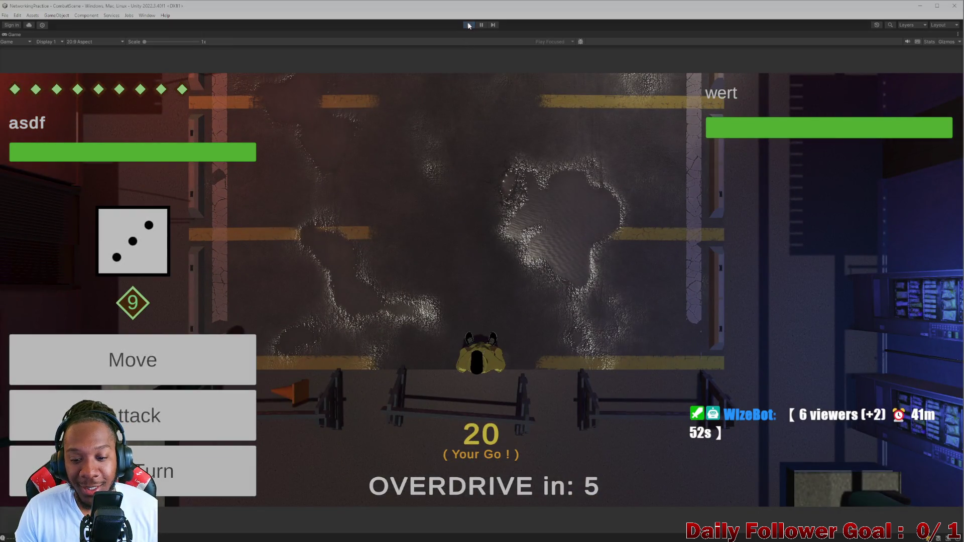
Exit play mode, dock the editor to the left half, and close the NetworkingPractice build window.
click(469, 24)
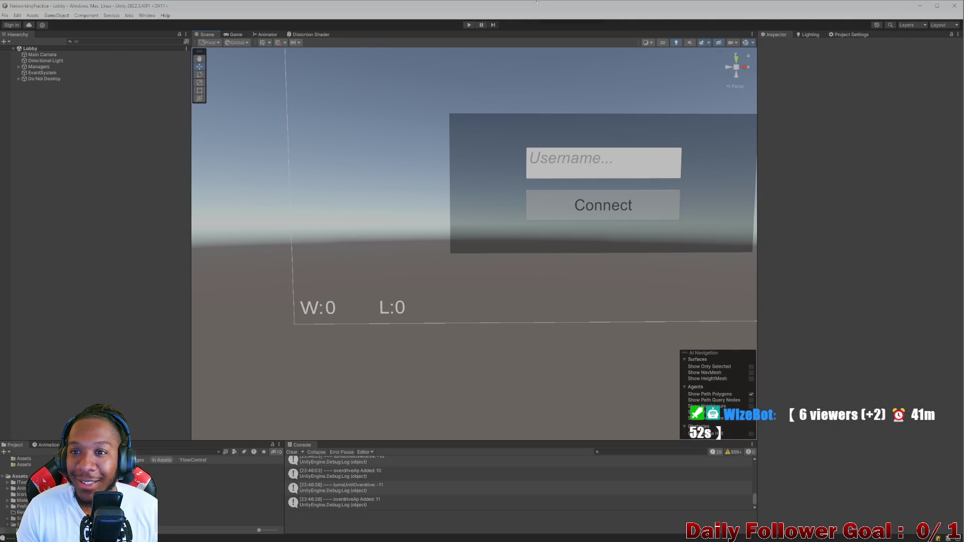
mouse_move(521, 7)
mouse_down()
mouse_move(392, 55)
mouse_move(332, 23)
mouse_move(341, 10)
mouse_up()
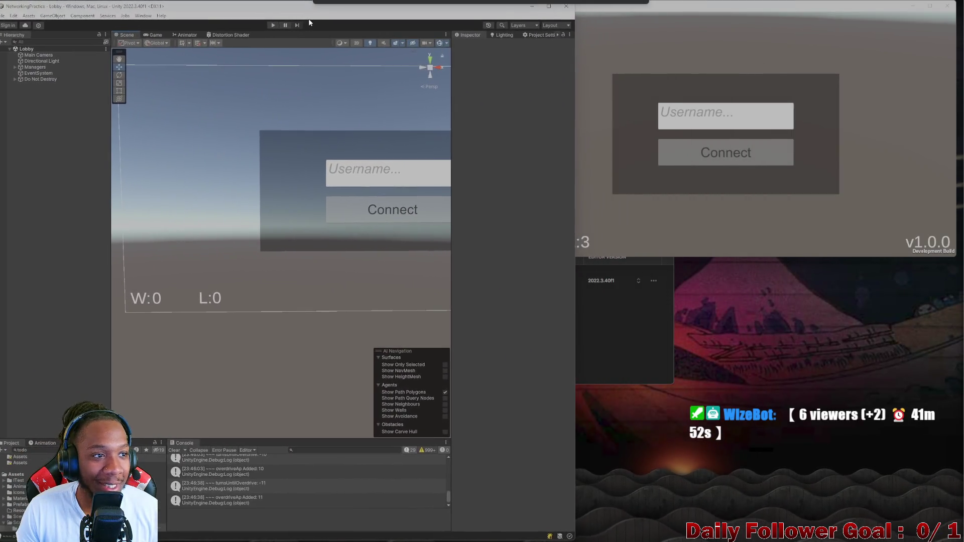
click(885, 53)
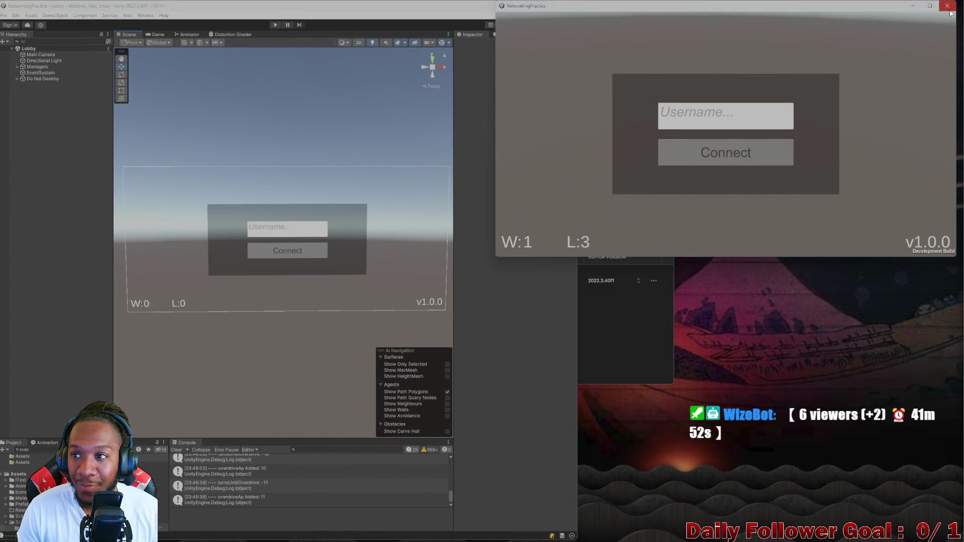
click(947, 5)
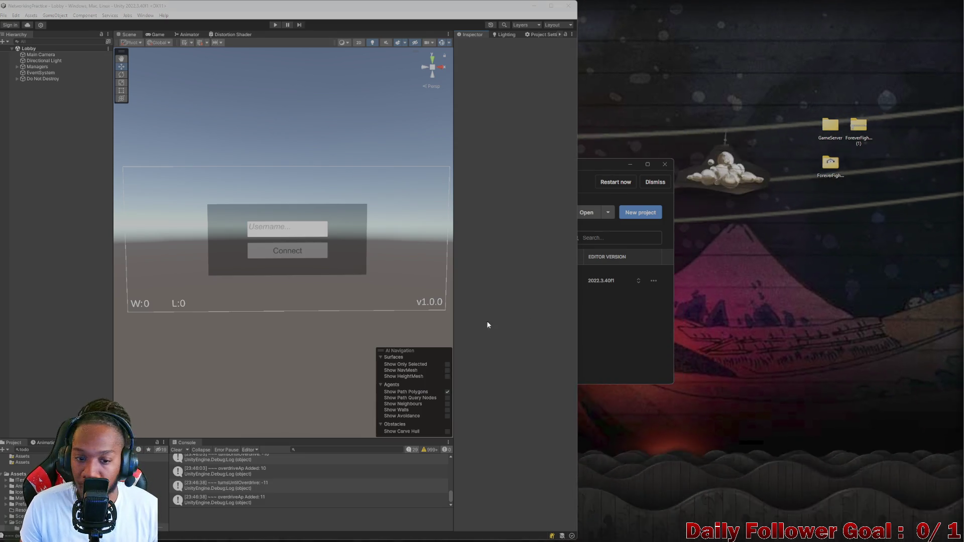
Restore the minimized editor, select the Spacer UI element, and clear the Console.
click(534, 5)
mouse_move(606, 31)
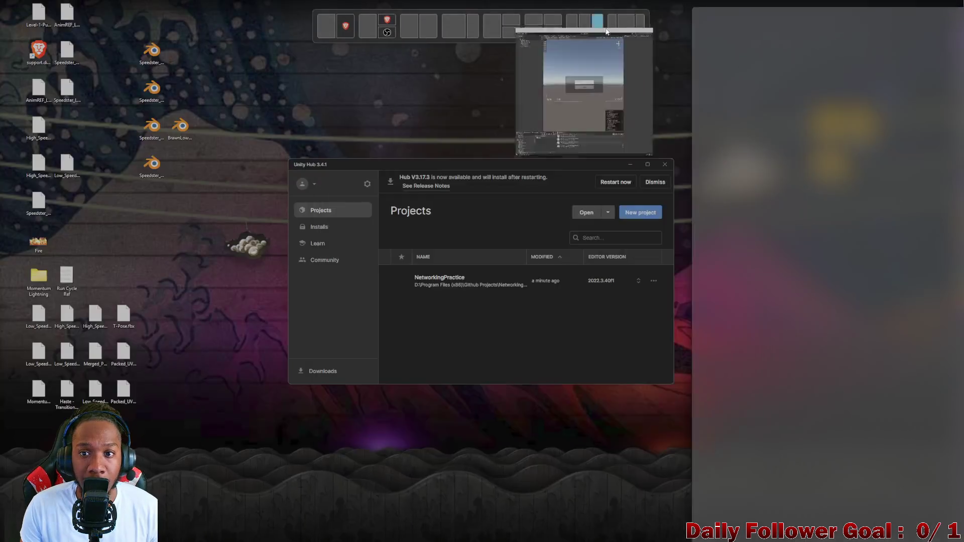
click(609, 56)
click(300, 194)
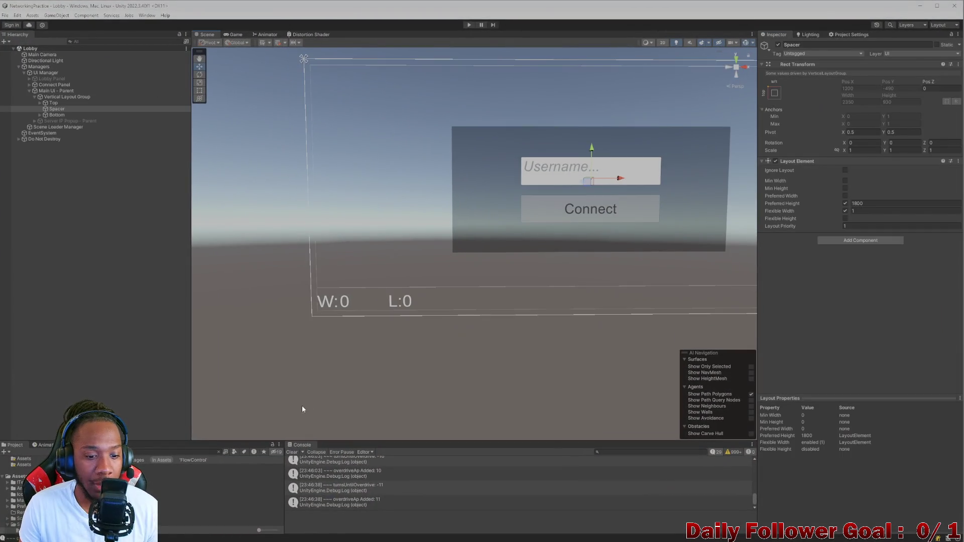
click(291, 453)
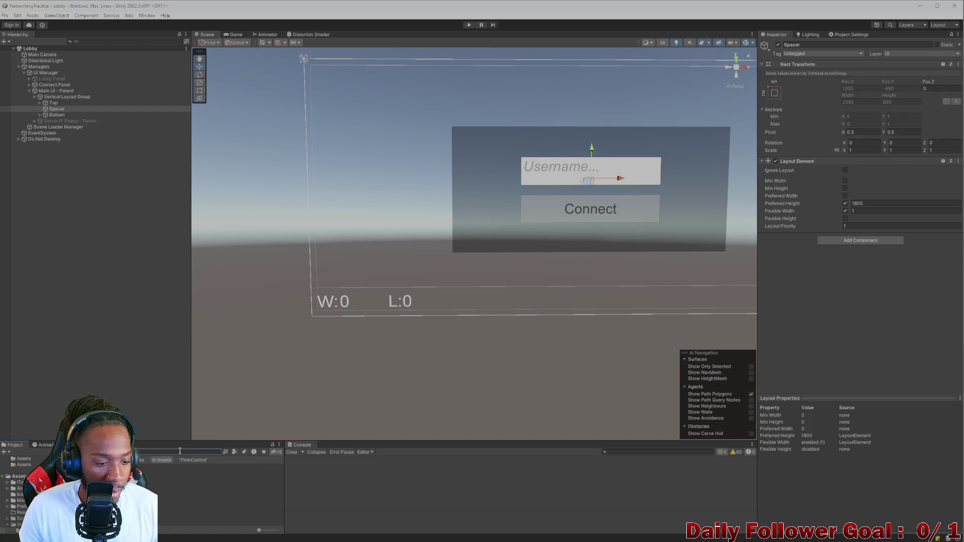
Search the Project for FlowControl, open CombatScene, and select Main Ui Parent.
key(BackSpace)
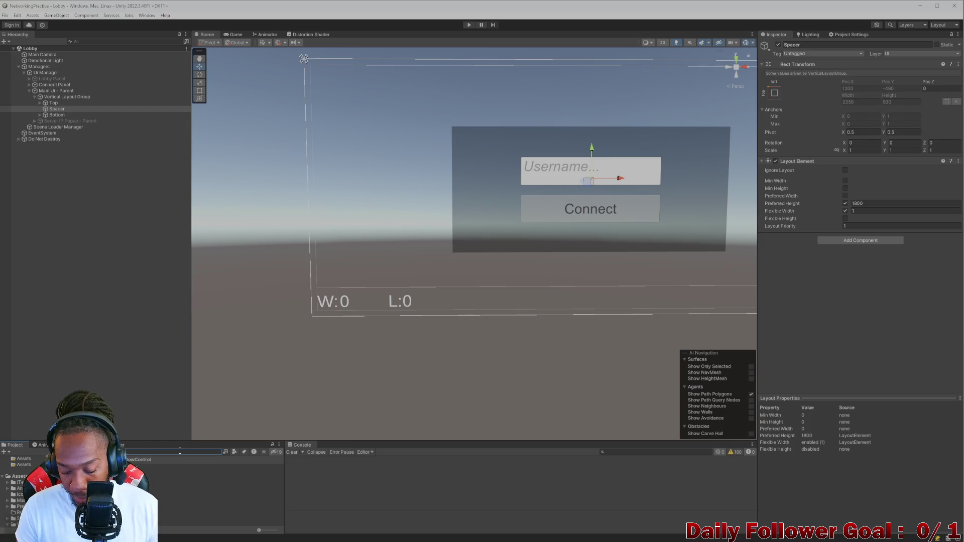
text(FlowControl)
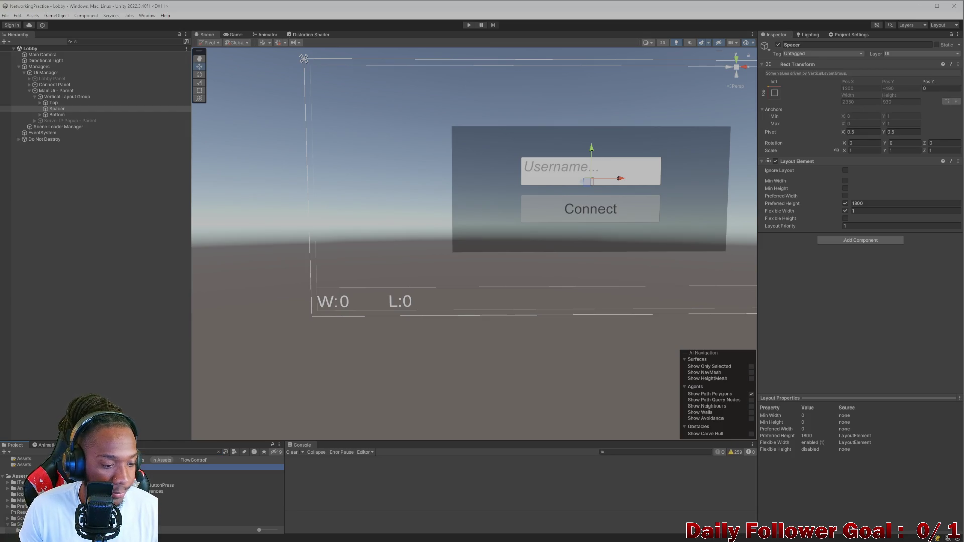
key(Return)
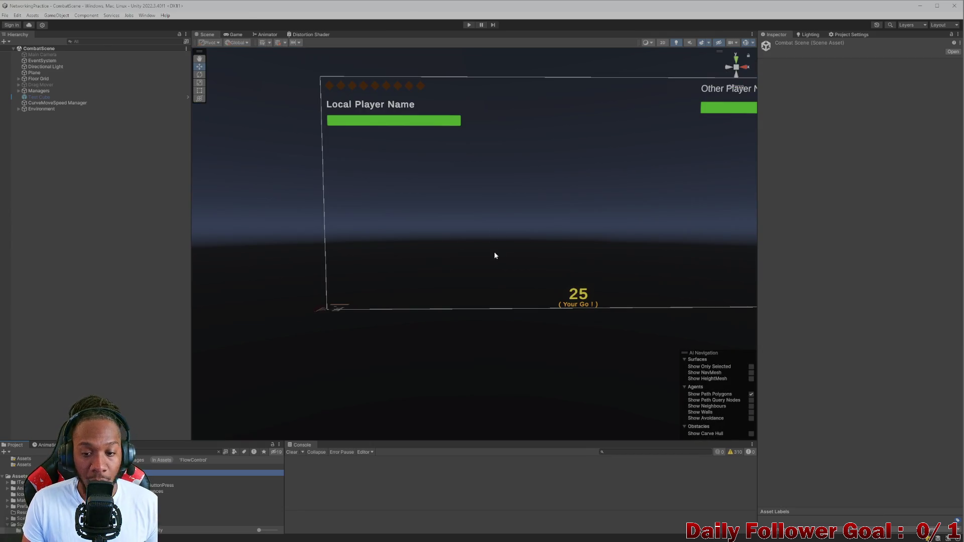
click(534, 304)
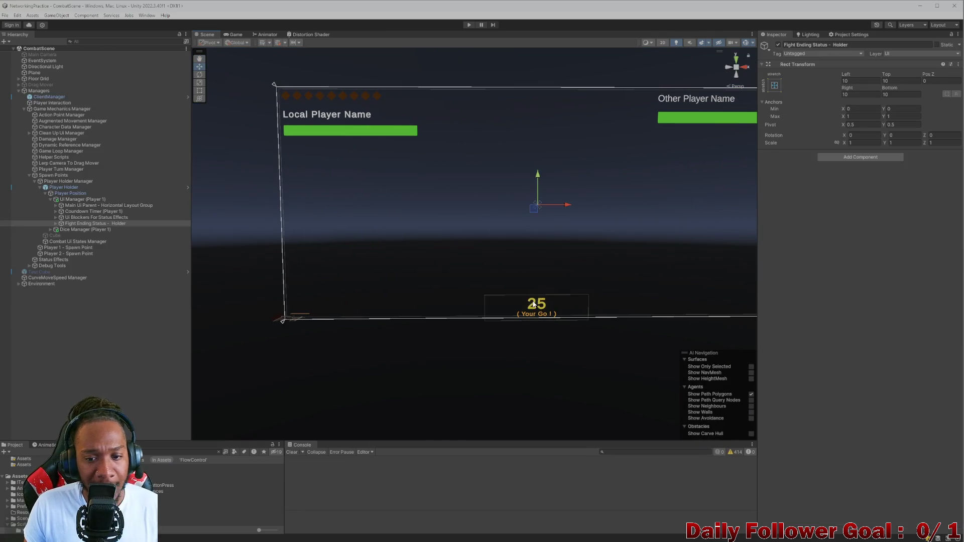
click(534, 305)
click(87, 206)
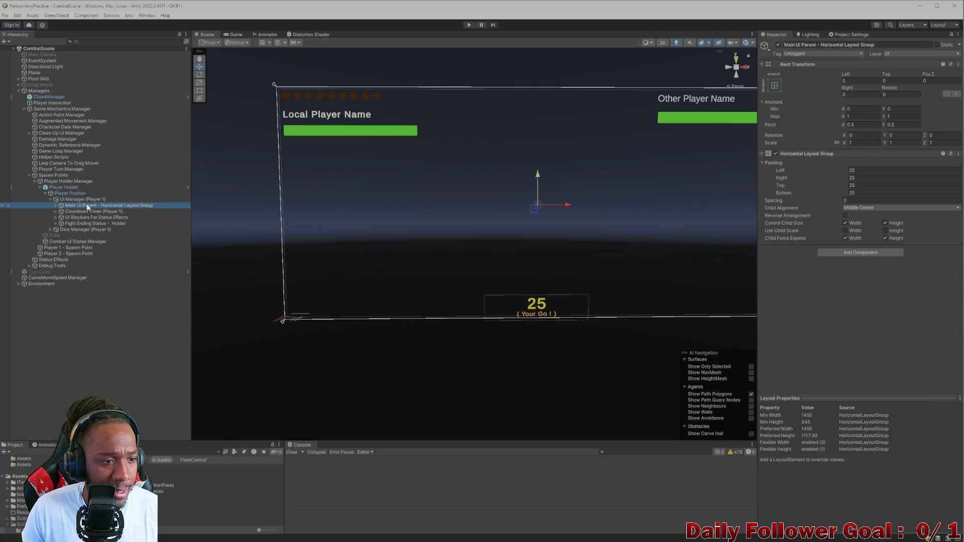
Select the player's Ui Manager canvas, pan to the canvas bottom, and select the 25 countdown text.
click(76, 199)
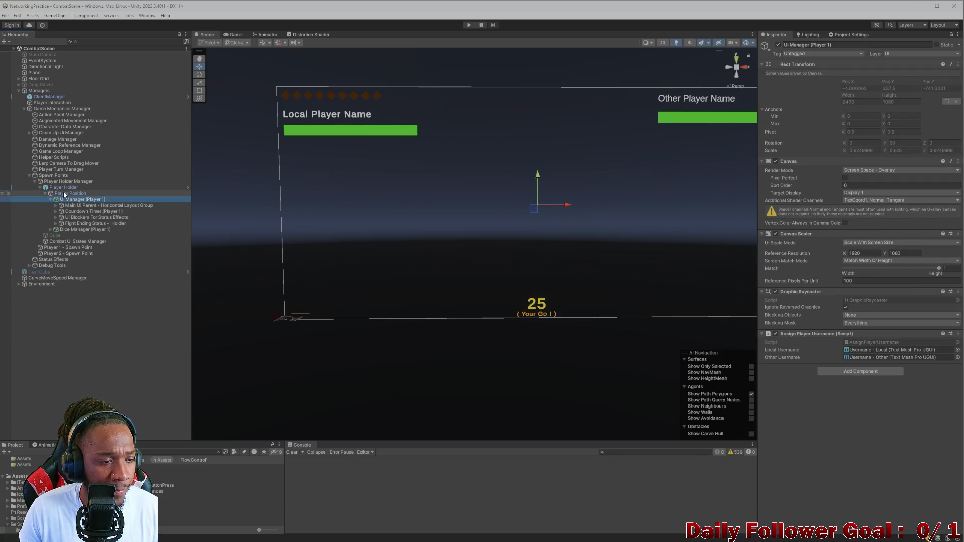
mouse_move(550, 216)
mouse_down()
mouse_move(486, 200)
mouse_move(371, 209)
mouse_move(401, 229)
mouse_up()
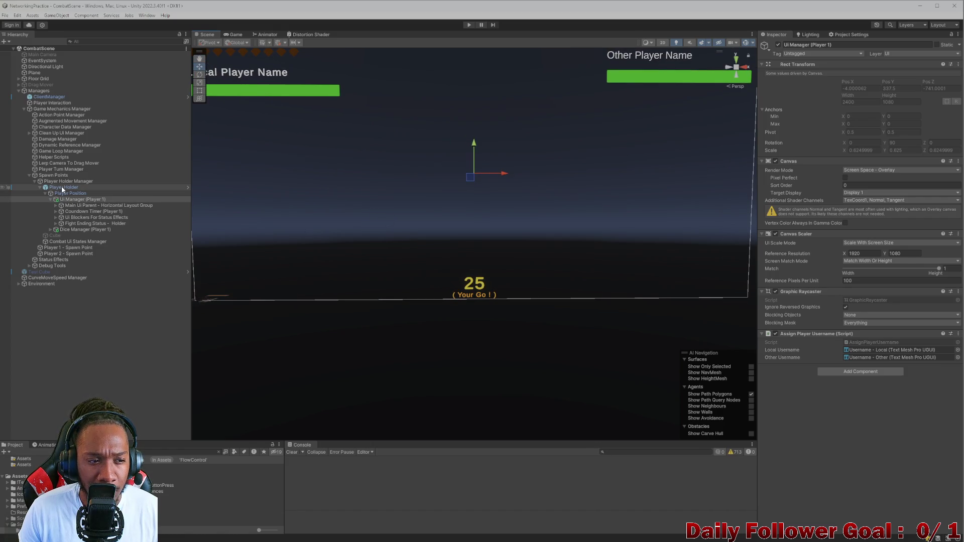
click(474, 287)
click(474, 288)
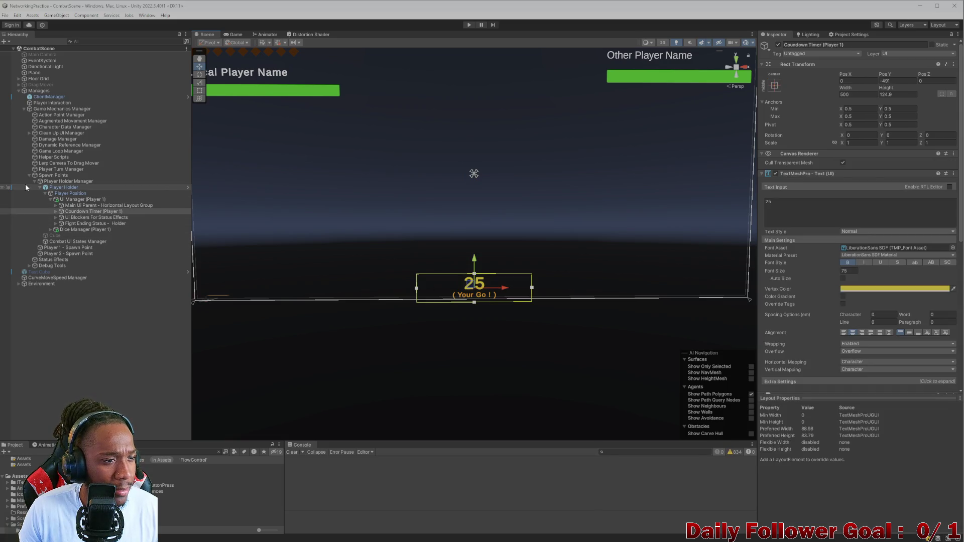
Browse the Left Side, Middle and Right Side of Screen groups, then select Middle of Screen.
click(55, 206)
click(54, 204)
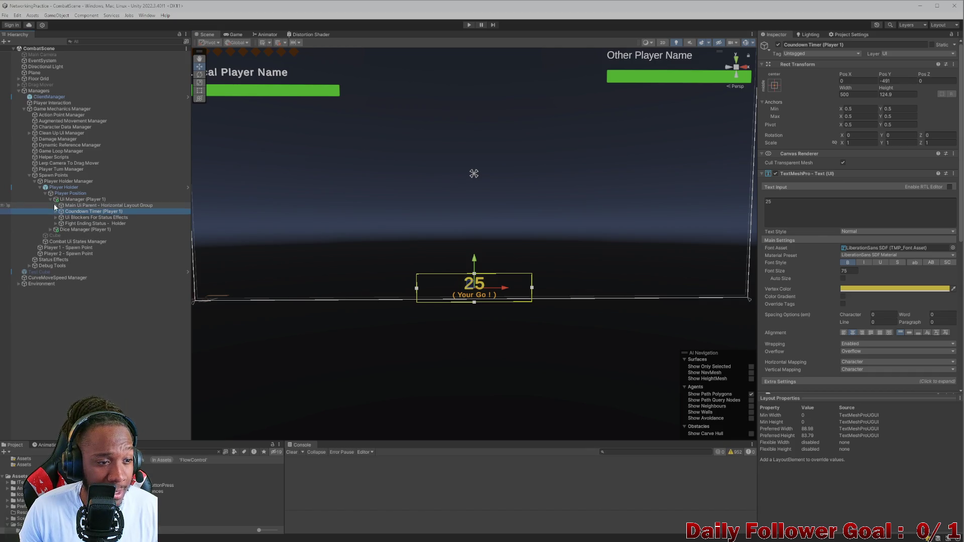
click(54, 204)
click(62, 212)
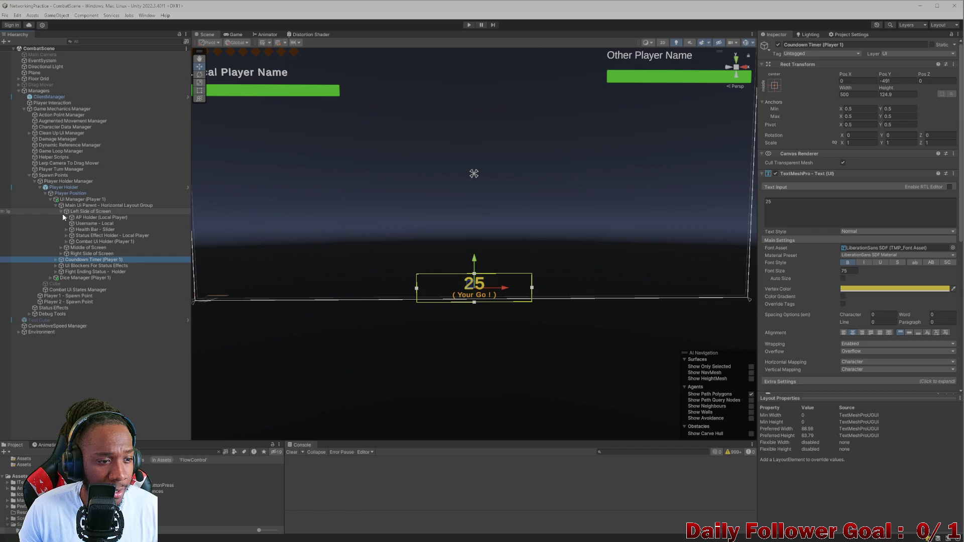
click(61, 212)
click(63, 218)
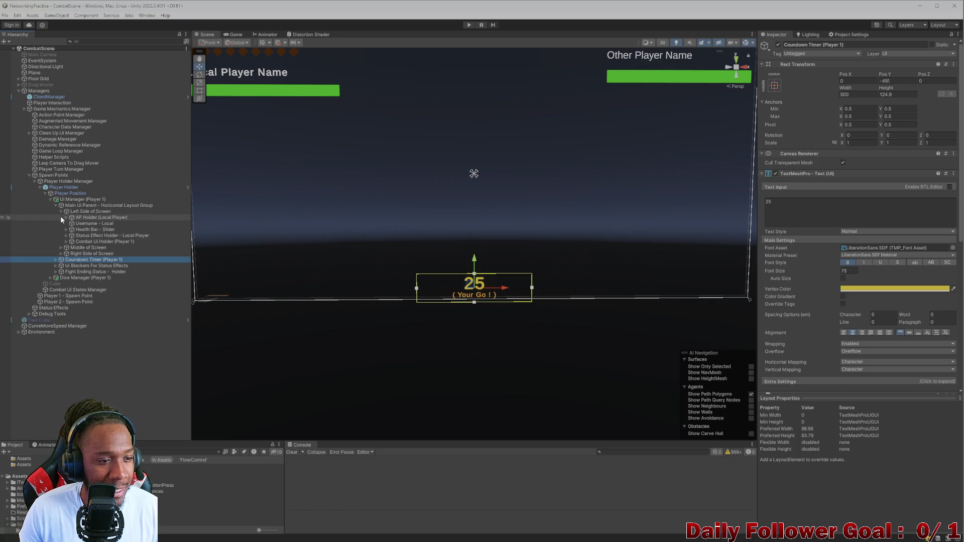
click(61, 217)
click(61, 223)
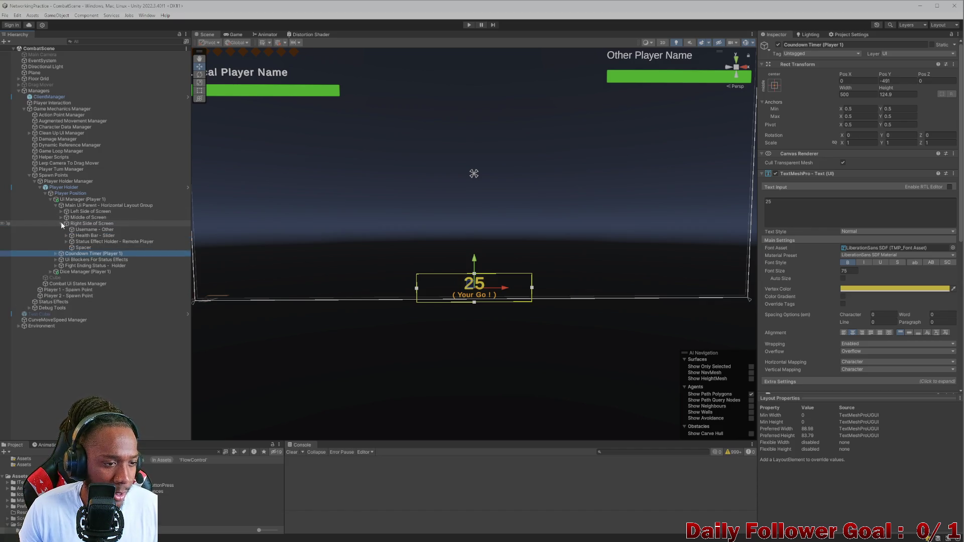
click(61, 223)
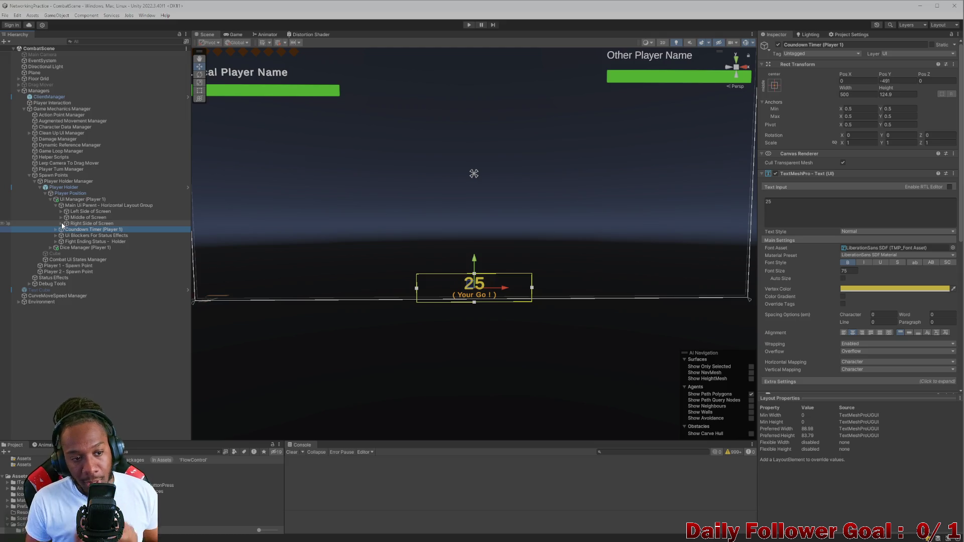
click(106, 217)
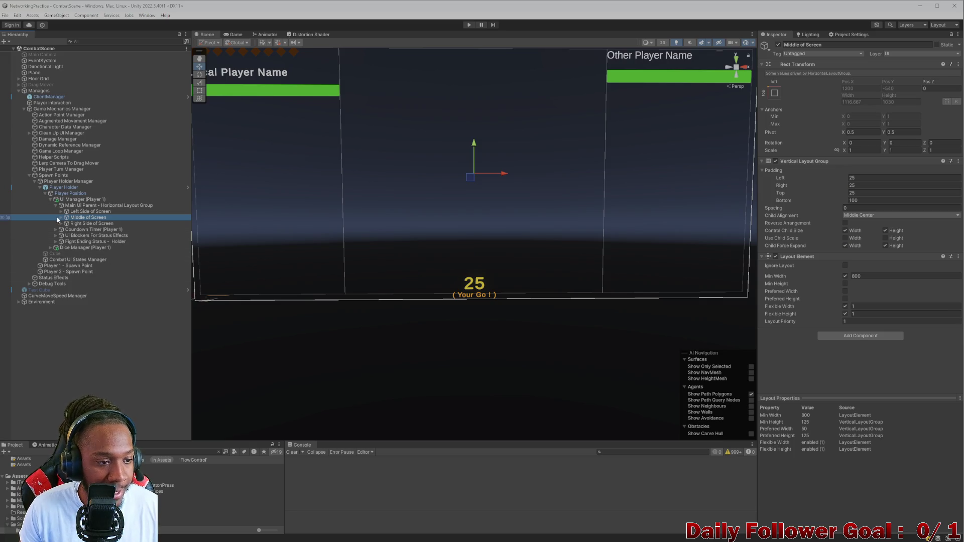
click(60, 218)
click(81, 223)
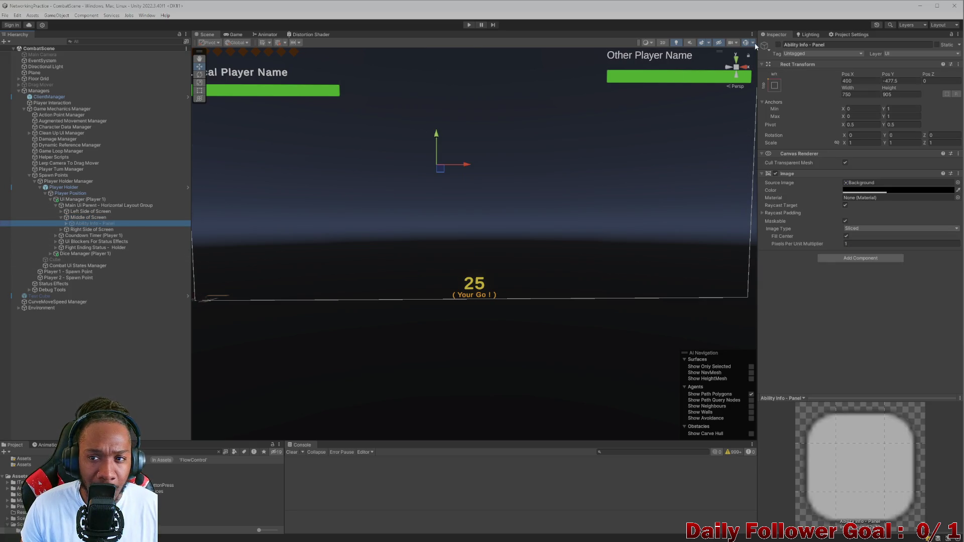
click(779, 45)
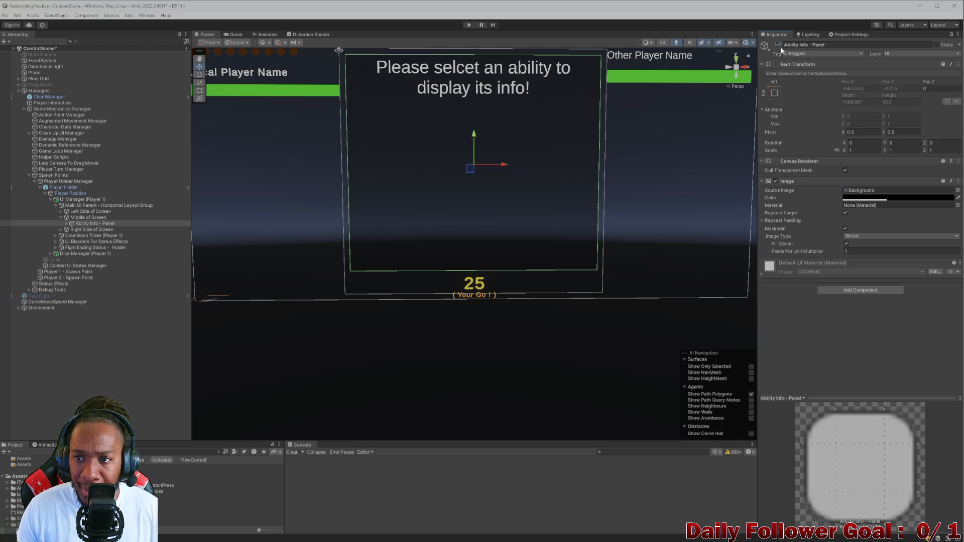
click(778, 45)
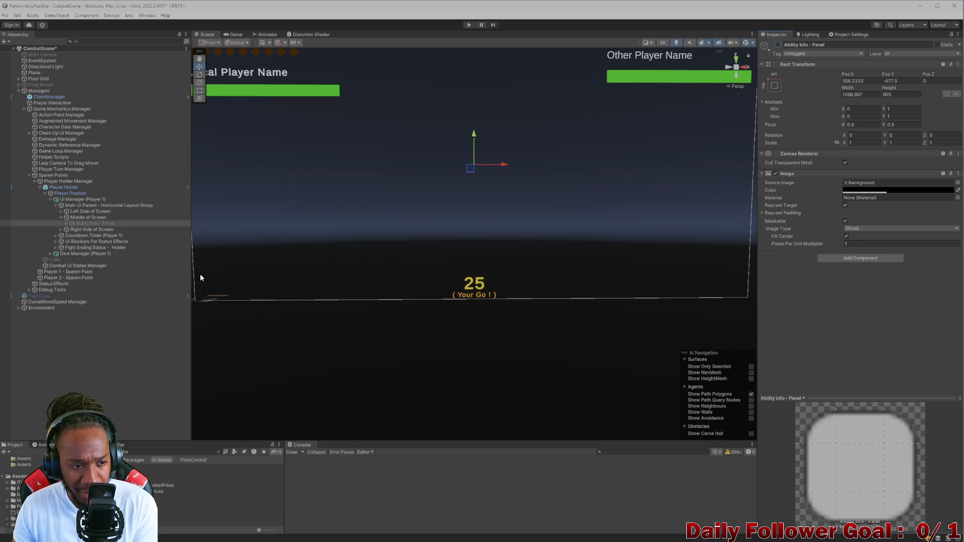
click(88, 219)
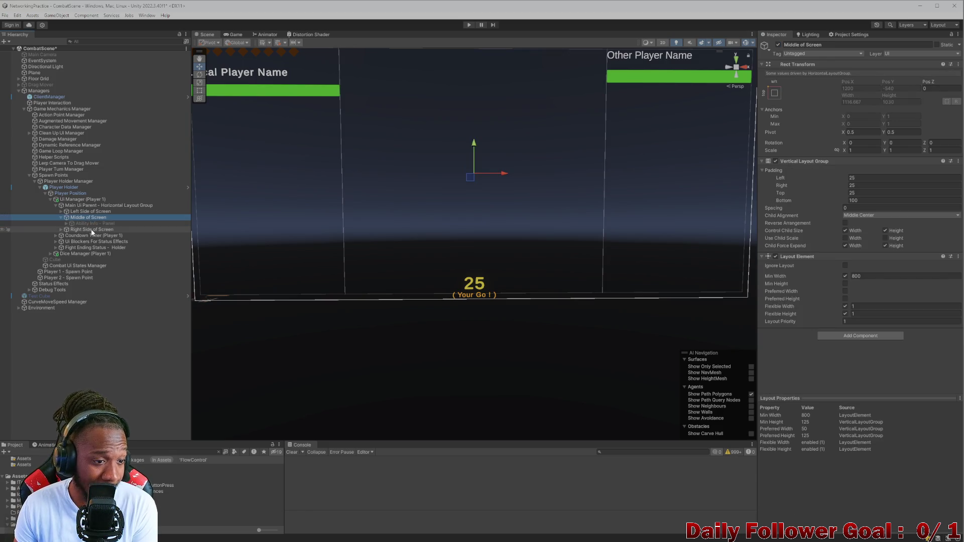
click(92, 229)
drag(92, 222, 91, 220)
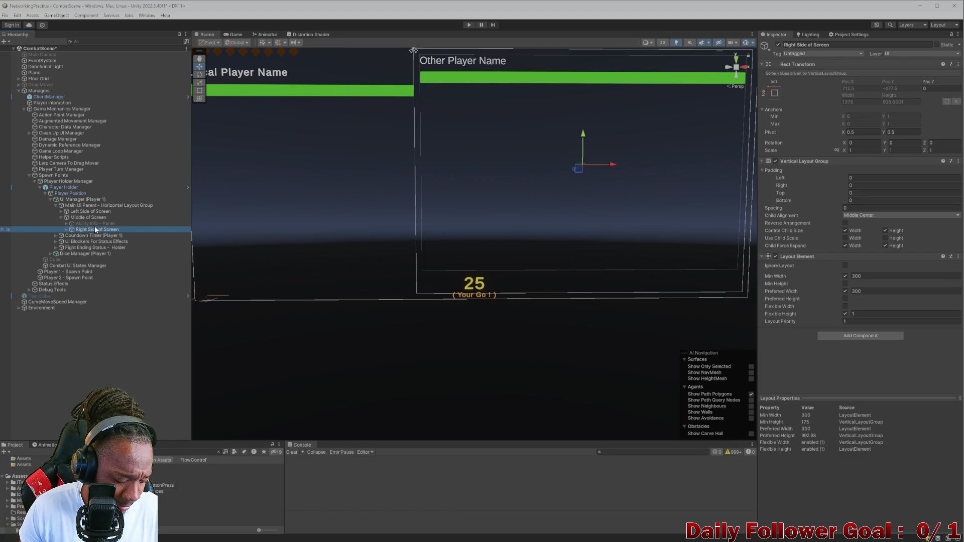
key(ctrl+z)
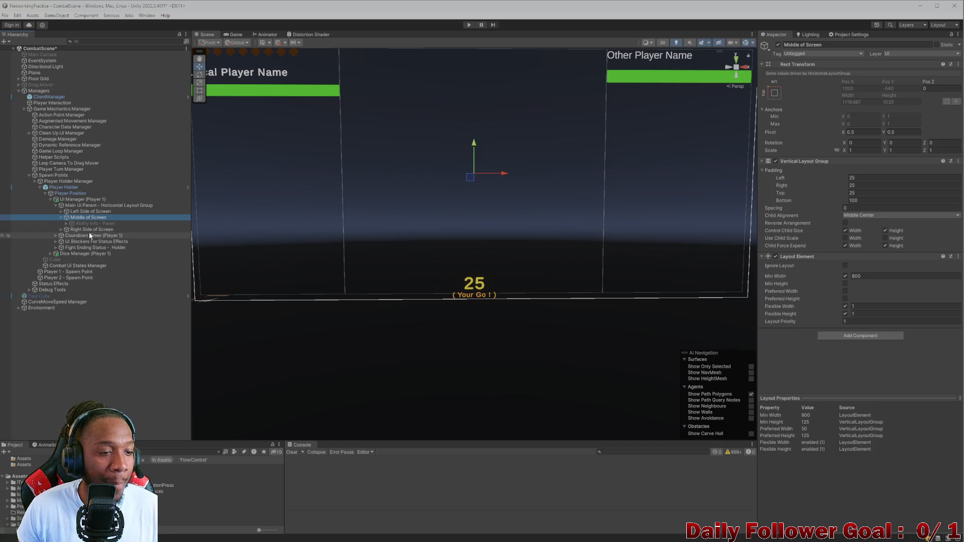
drag(91, 234, 89, 219)
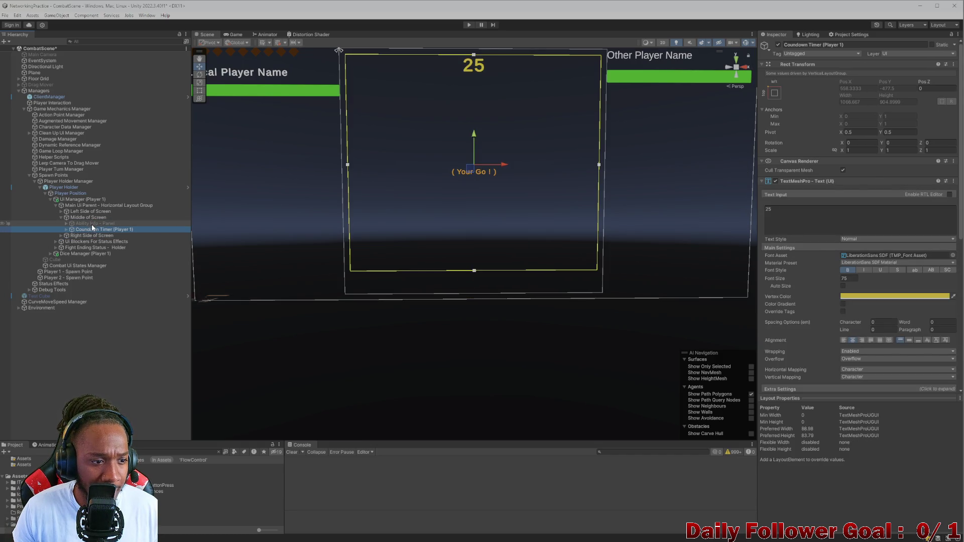
click(779, 45)
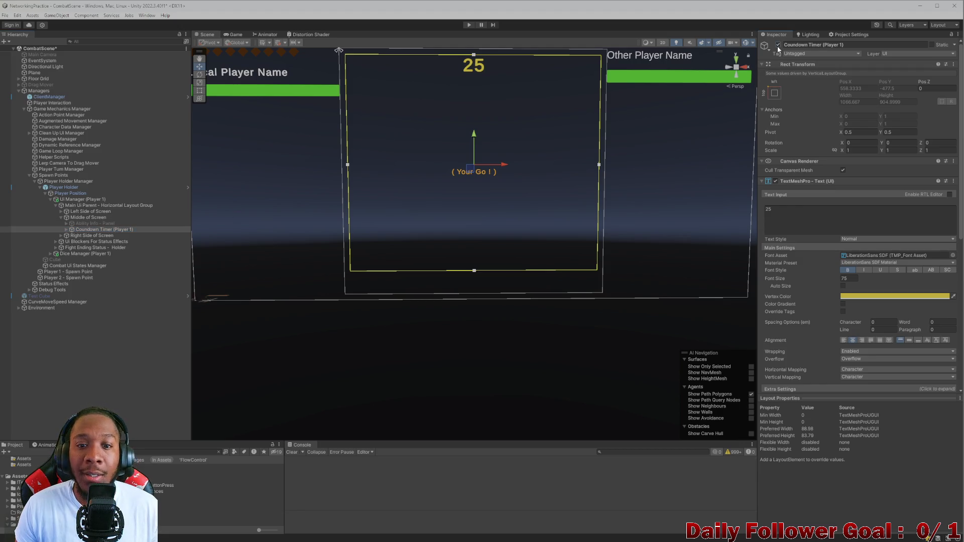
click(778, 45)
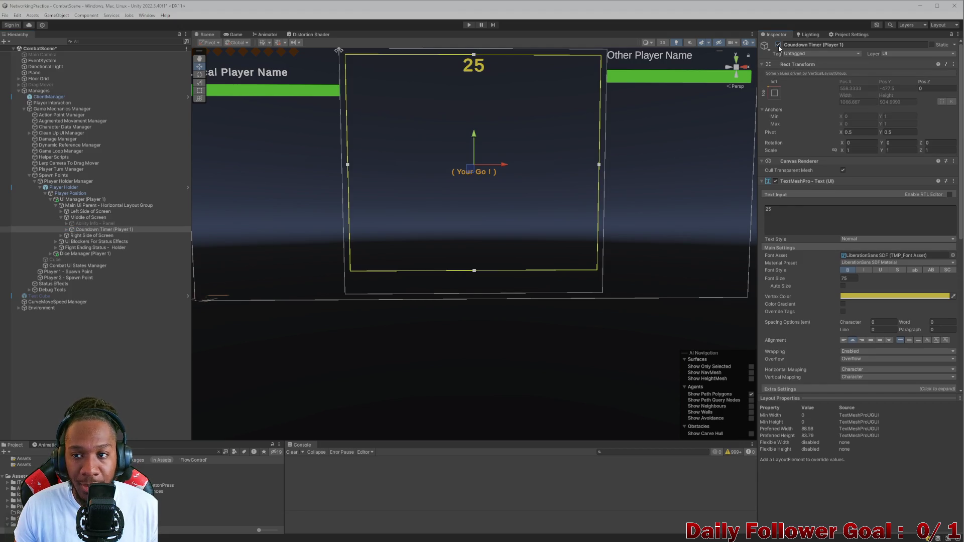
click(91, 224)
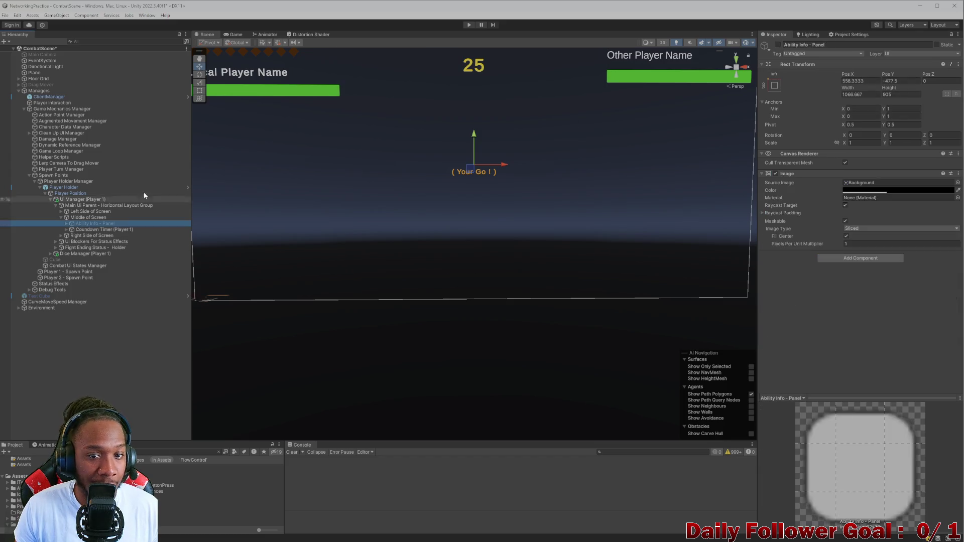
click(778, 45)
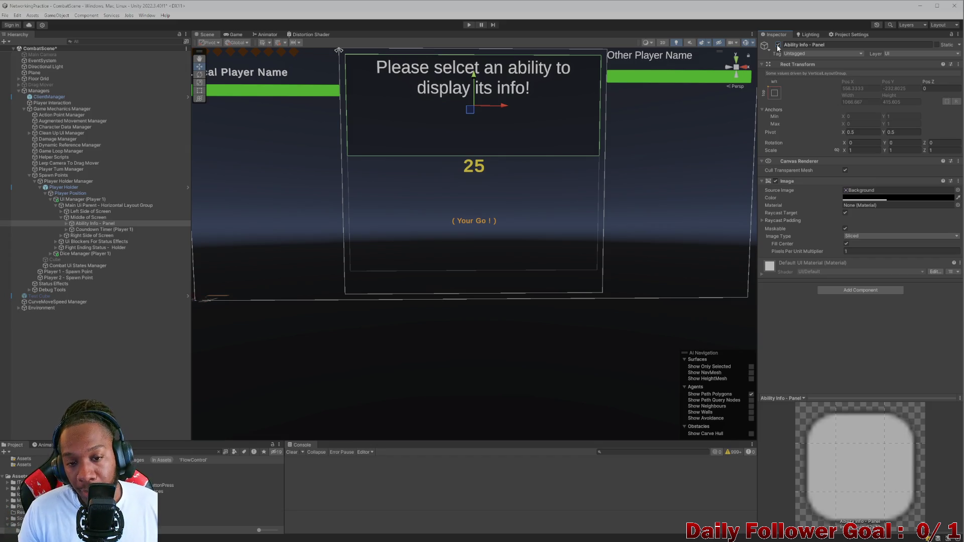
click(779, 45)
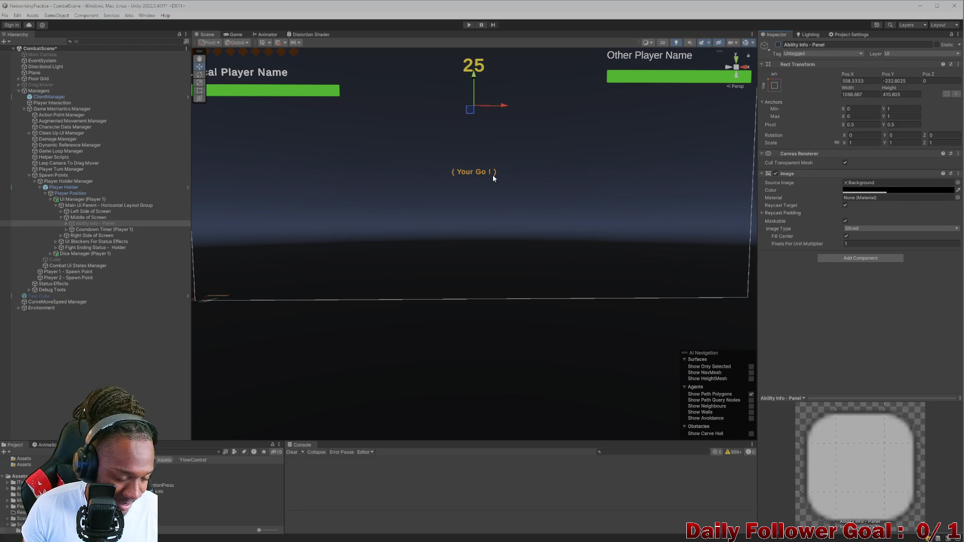
Undo to pull Countdown Timer (Player 1) back out of Middle of Screen, then select it.
key(alt+shift+a)
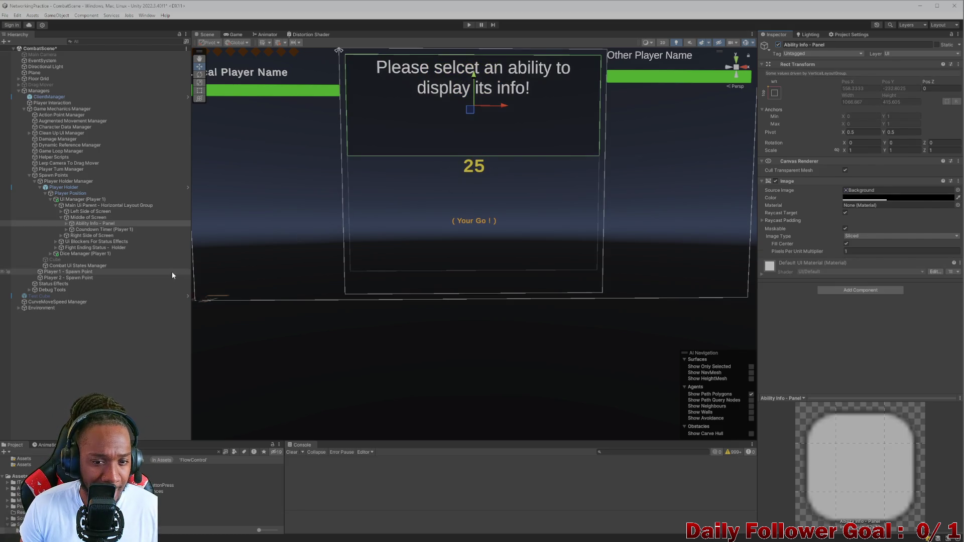
key(alt+shift+a)
key(Down)
key(alt+shift+a)
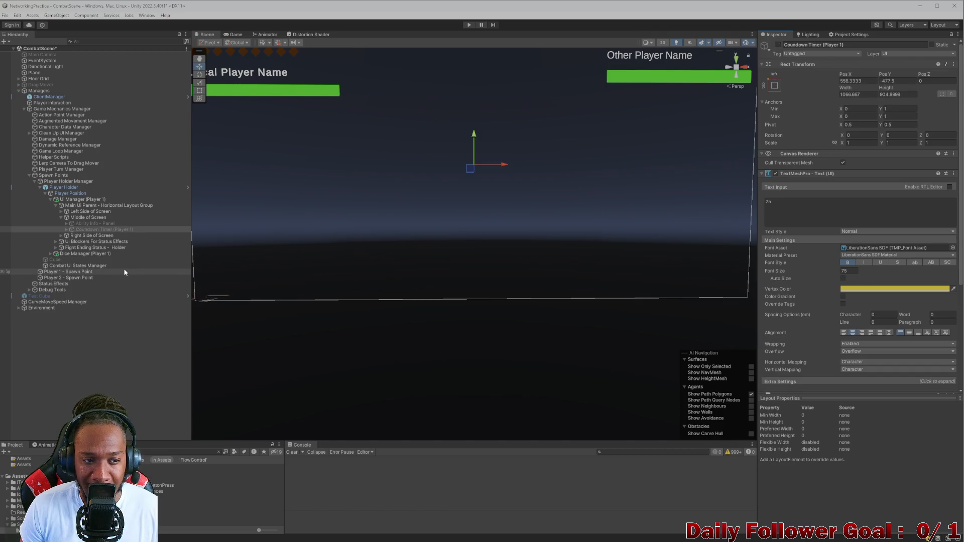
key(alt+shift+a)
key(ctrl+z)
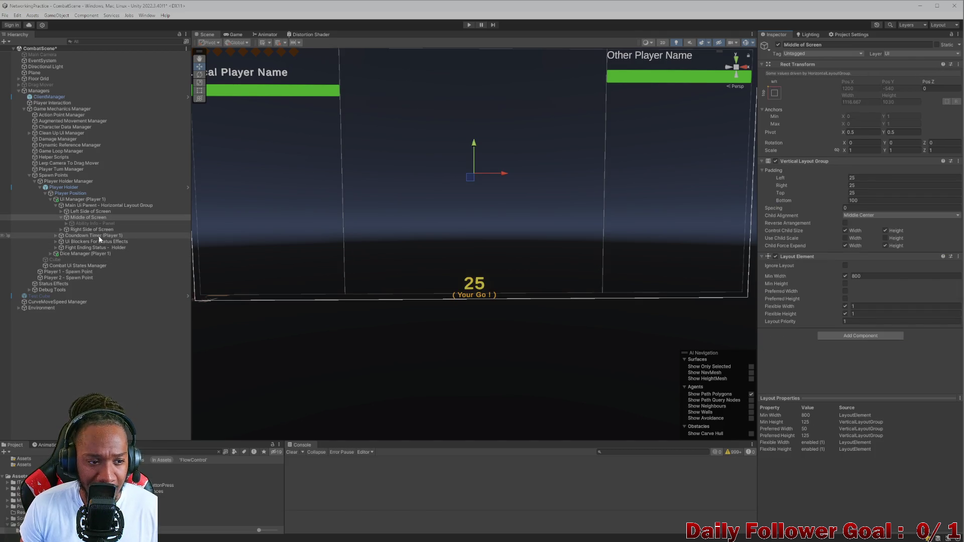
click(94, 235)
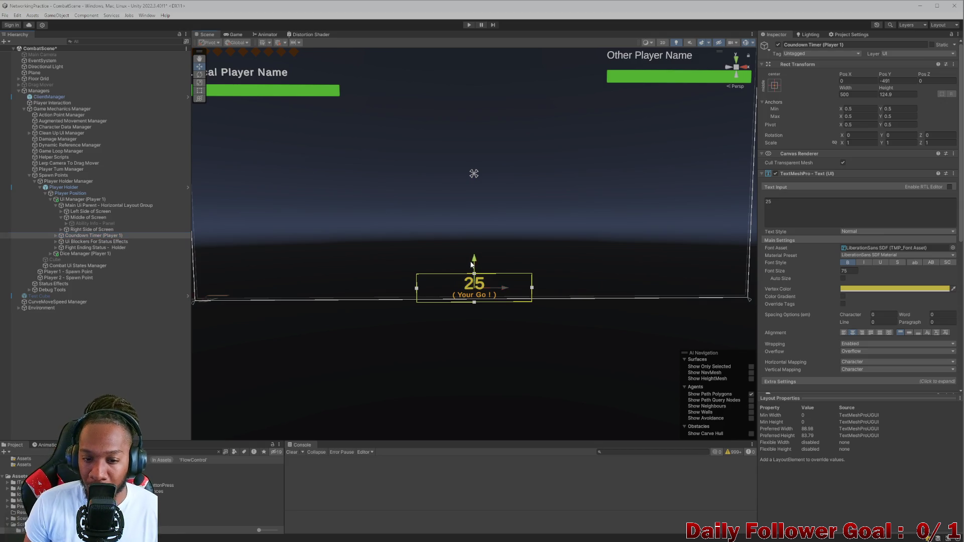
Raise Countdown Timer (Player 1) on its Y axis from Pos Y -357 to -324.
drag(475, 264, 475, 232)
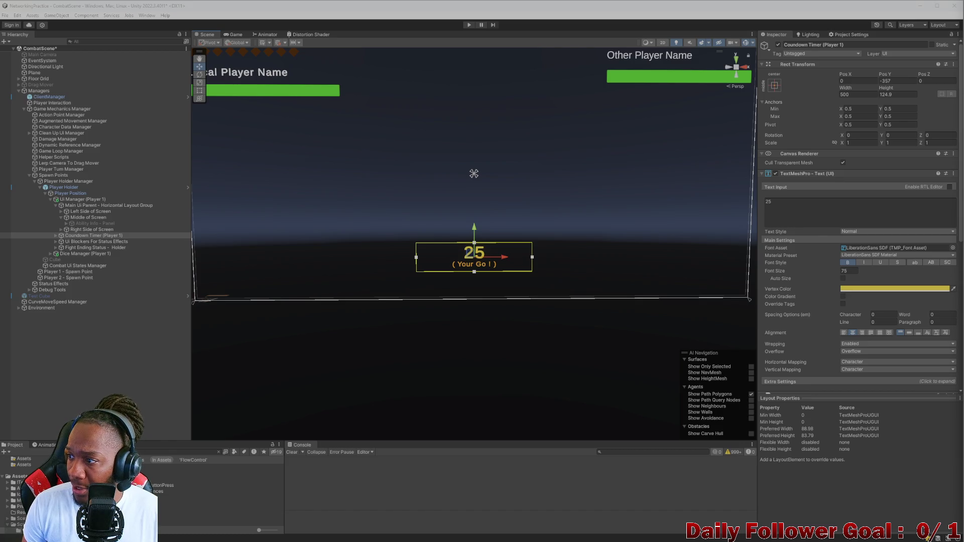
click(99, 236)
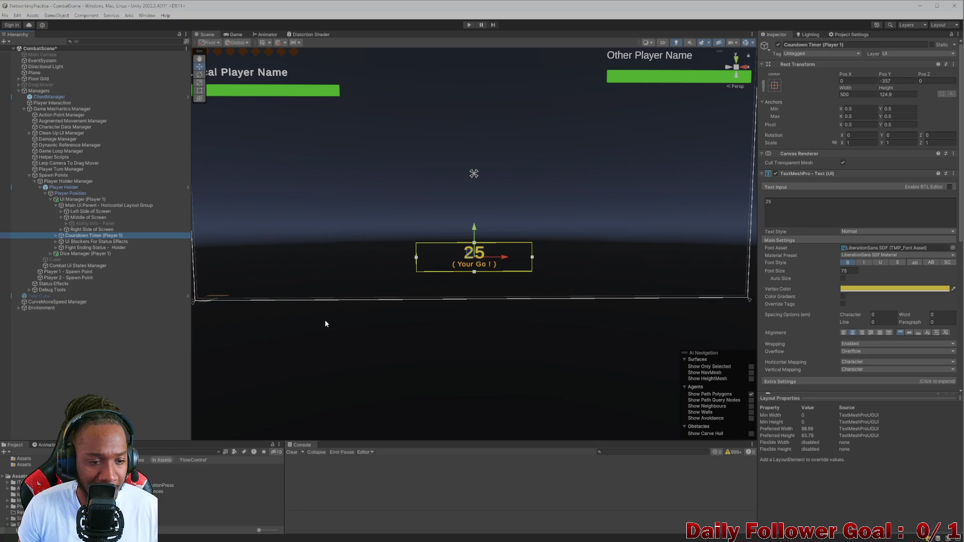
scroll(450, 252, down, 2)
scroll(461, 211, up, 2)
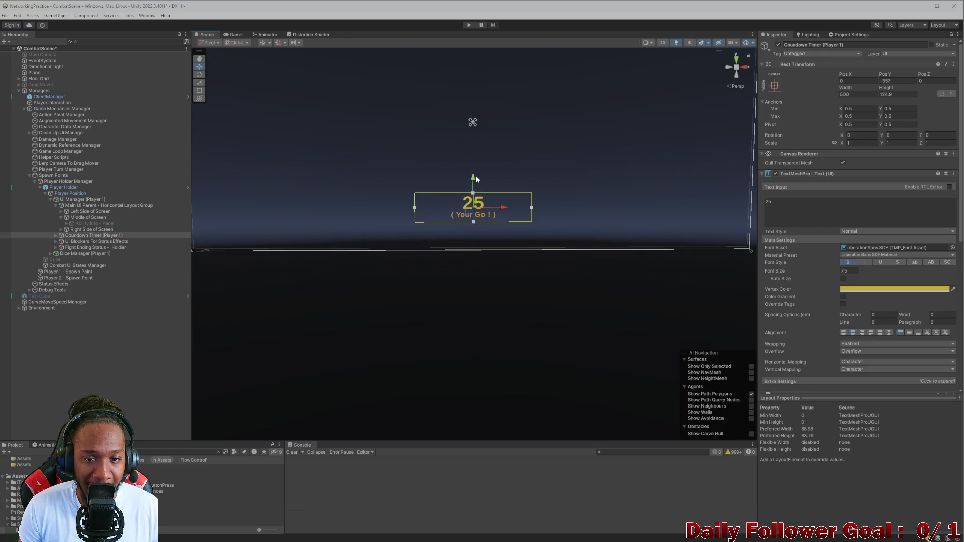
drag(476, 175, 473, 169)
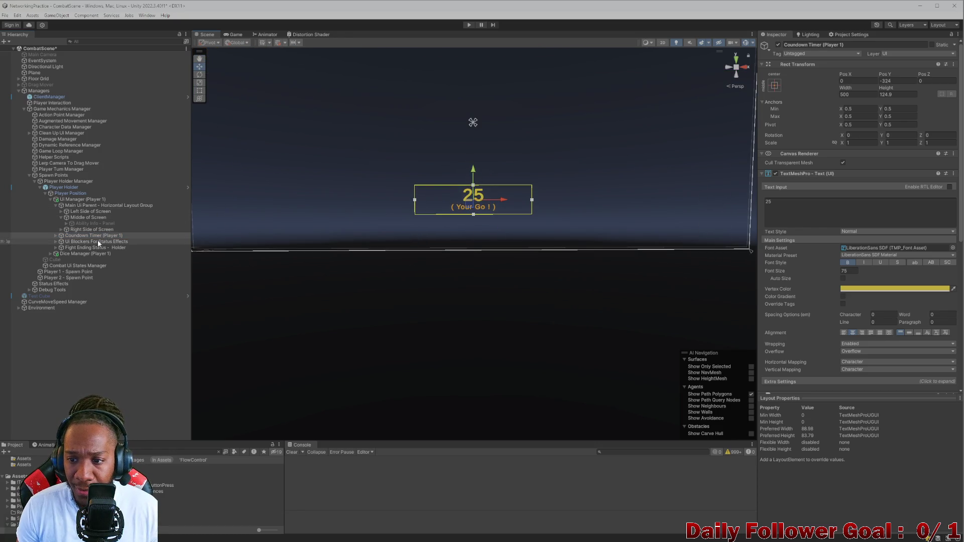
scroll(834, 279, down, 10)
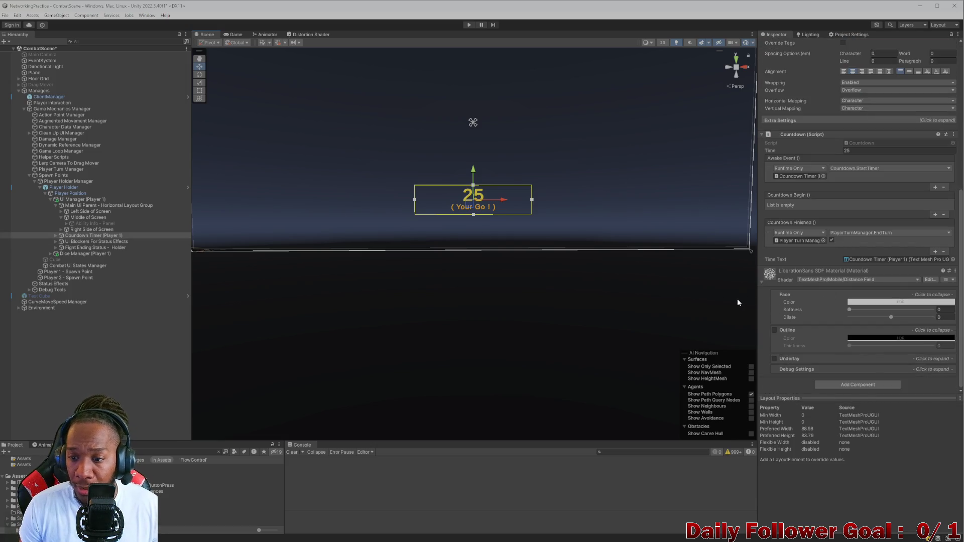
scroll(833, 257, up, 10)
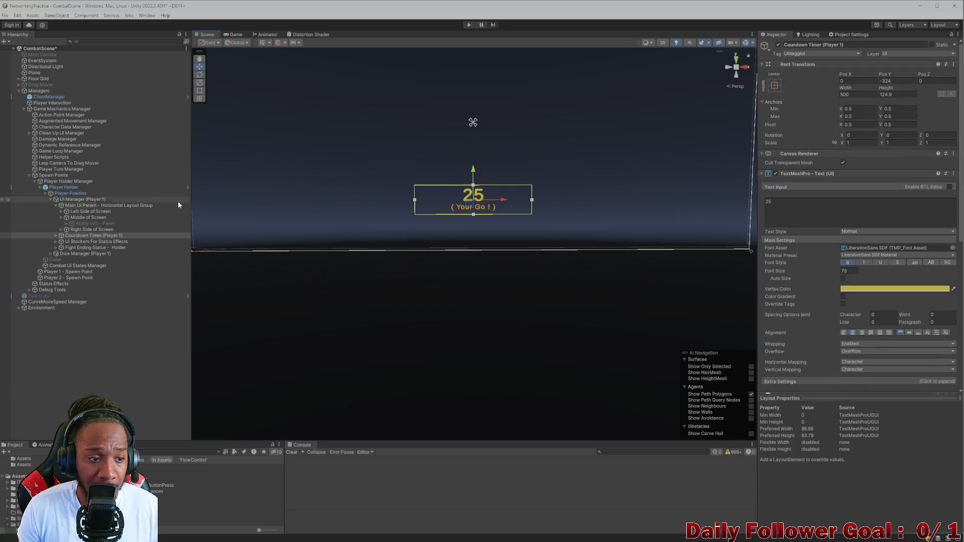
click(57, 237)
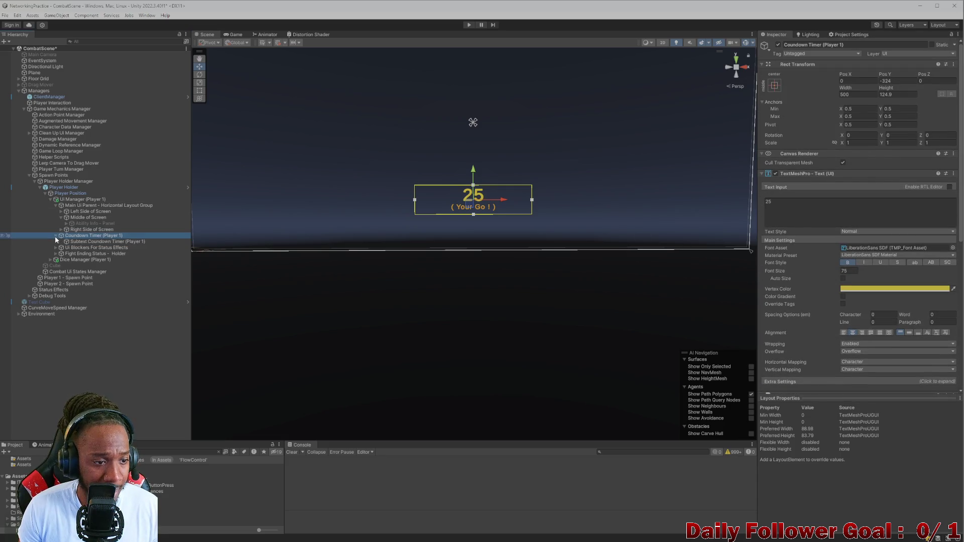
Create an empty child GameObject under Countdown Timer (Player 1), then select UI Blockers For Status Effects.
right_click(70, 237)
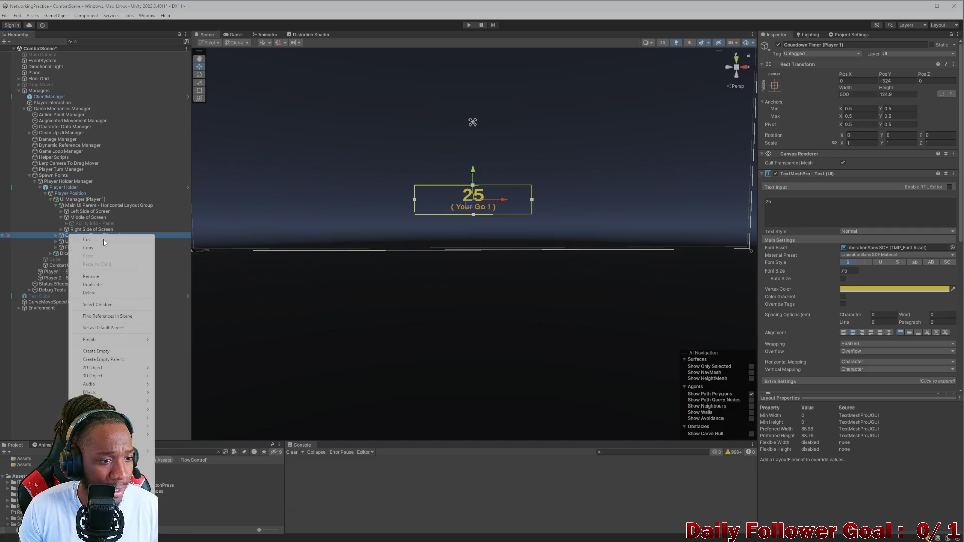
click(108, 351)
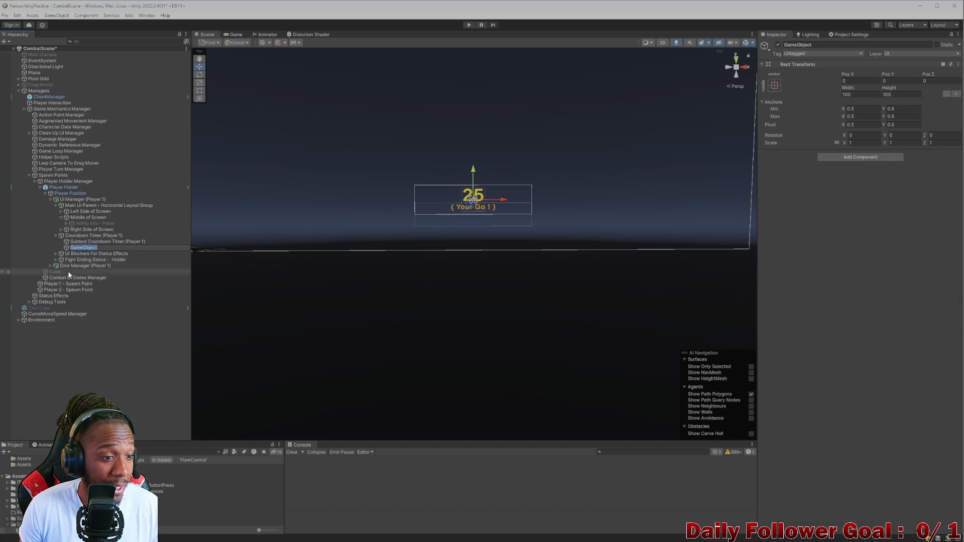
drag(70, 237, 73, 247)
click(56, 241)
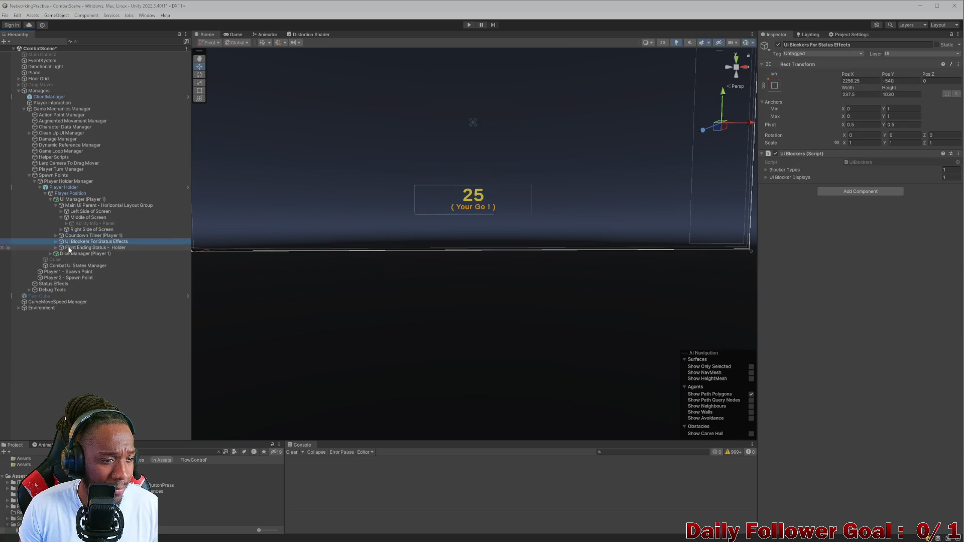
Anchor the UI Blockers For Status Effects panel to bottom centre, setting pivot and position too.
click(774, 86)
click(817, 178)
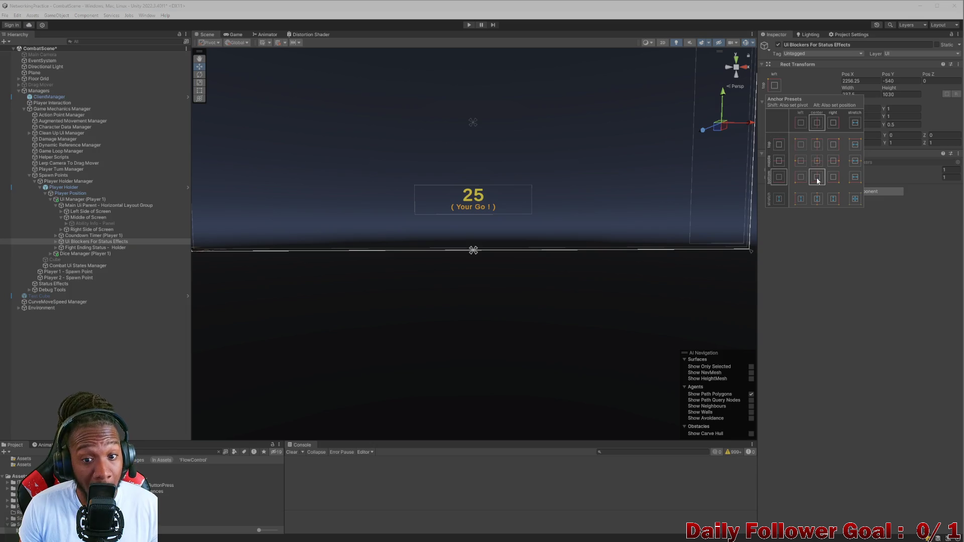
click(848, 81)
key(BackSpace)
key(BackSpace)
key(Return)
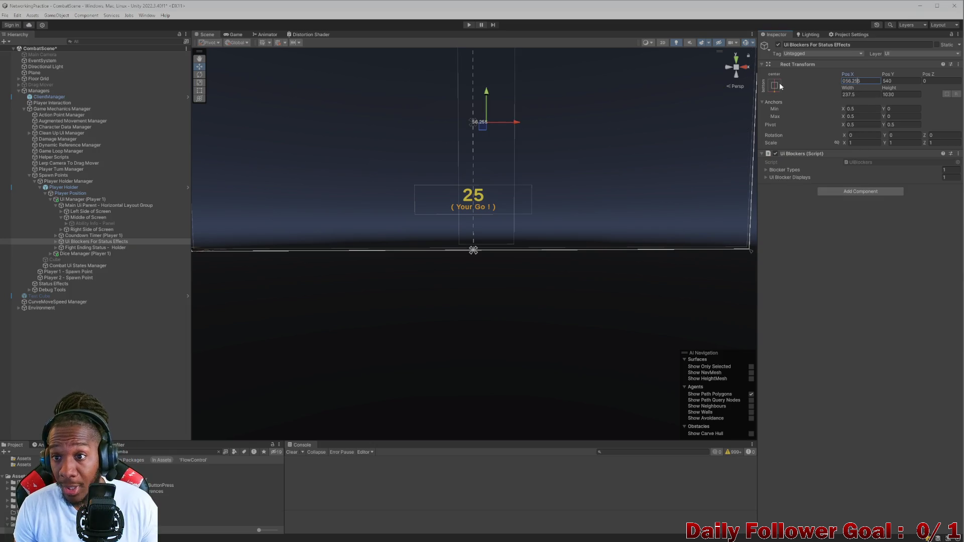
click(775, 86)
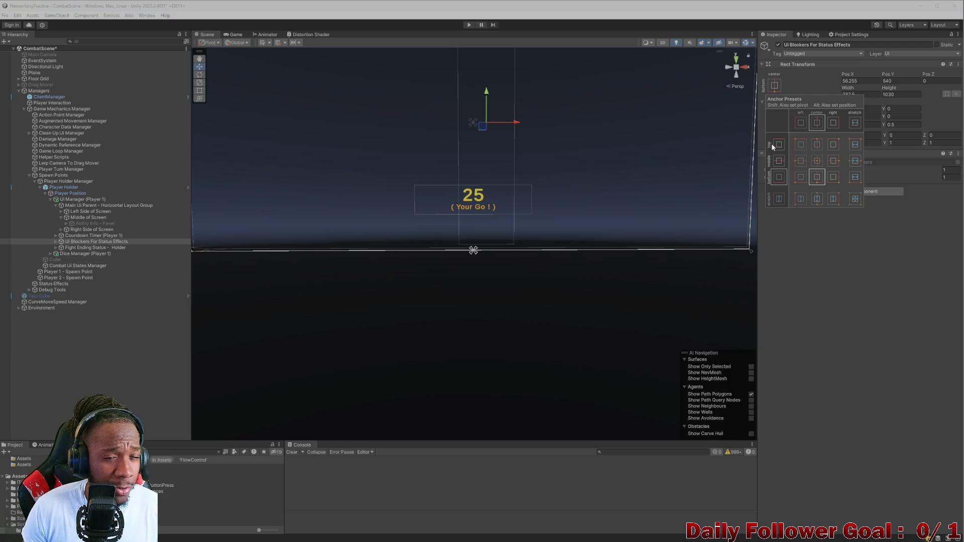
click(870, 174)
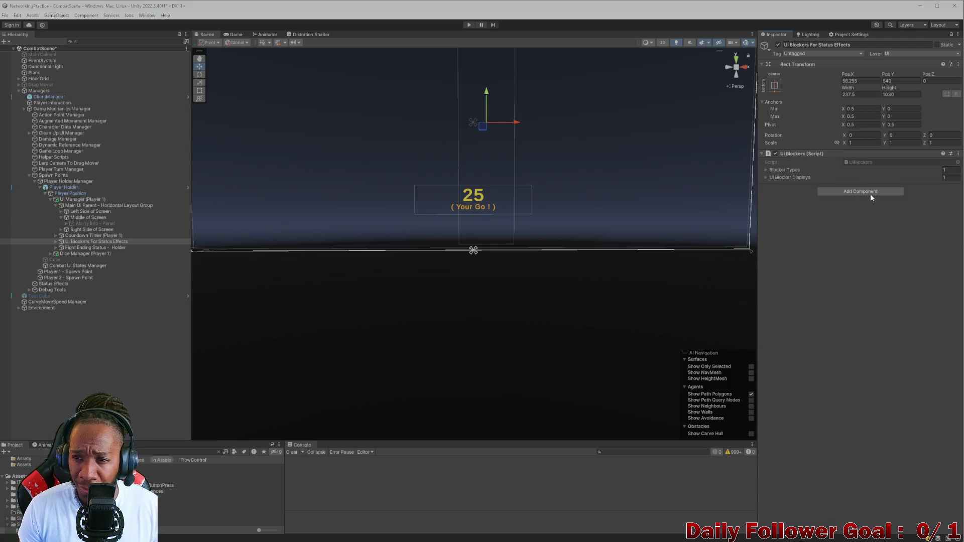
Set the blockers panel's Pos X to 0 and widen it to 850.
click(862, 82)
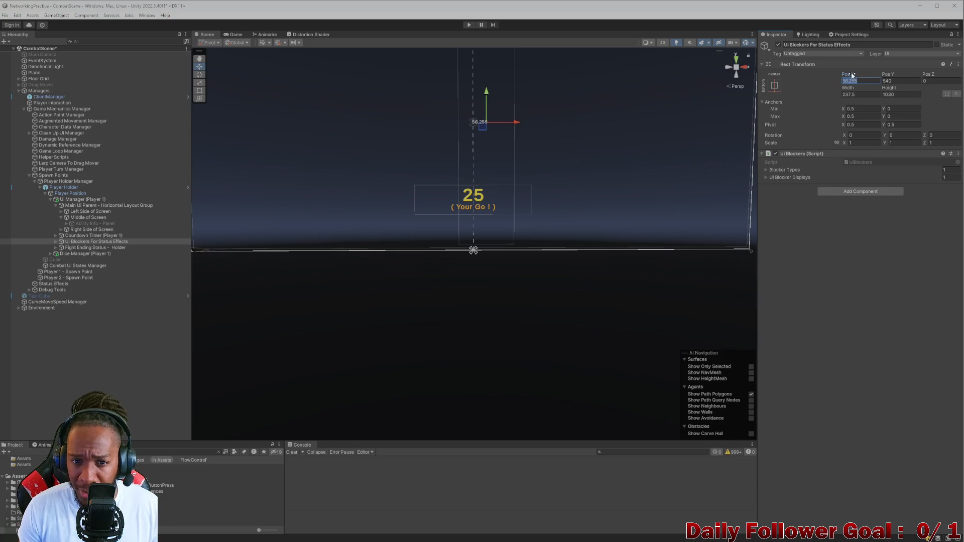
text(54.9)
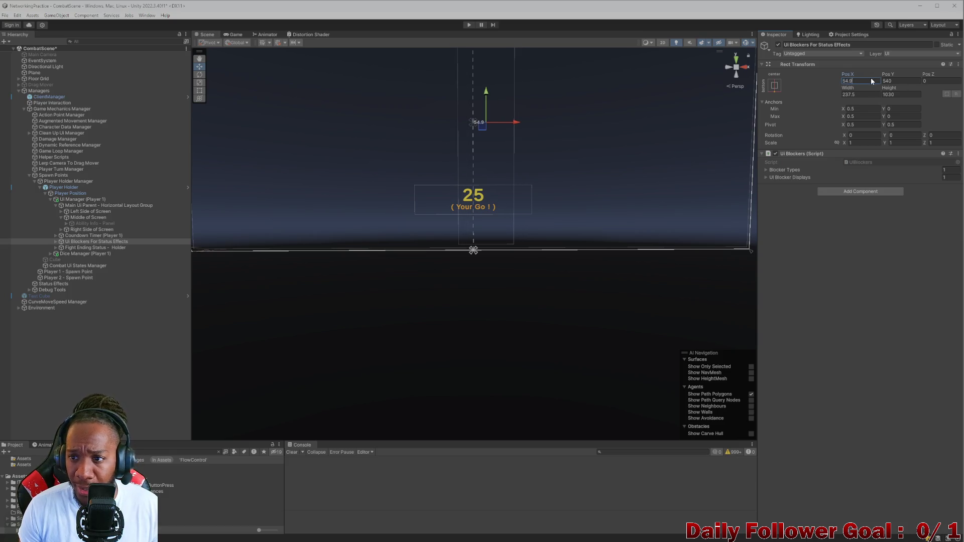
text(0)
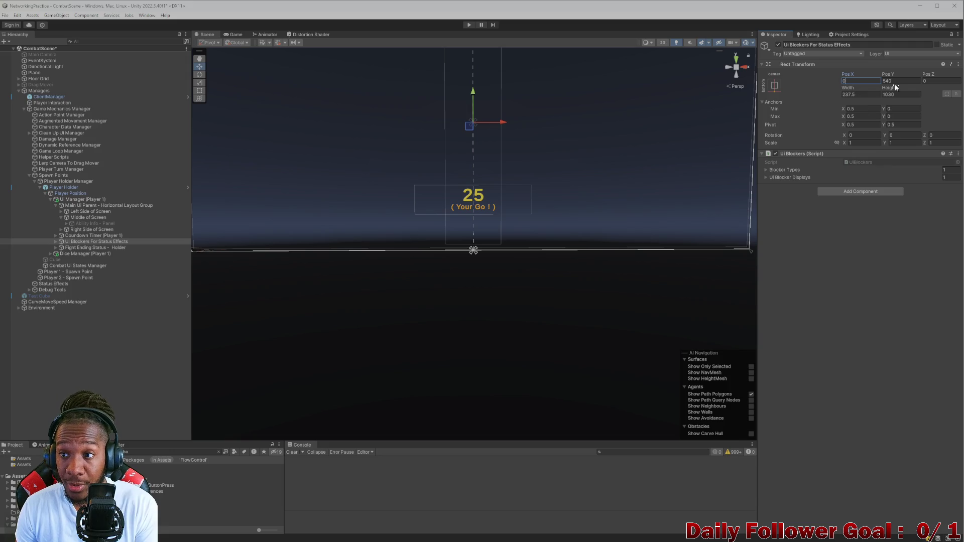
click(898, 81)
text(0)
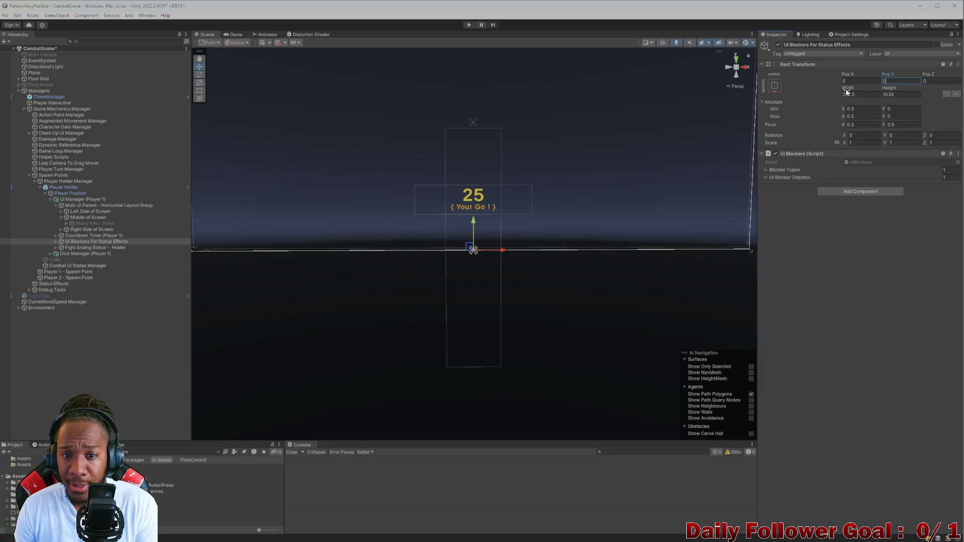
drag(847, 92, 952, 92)
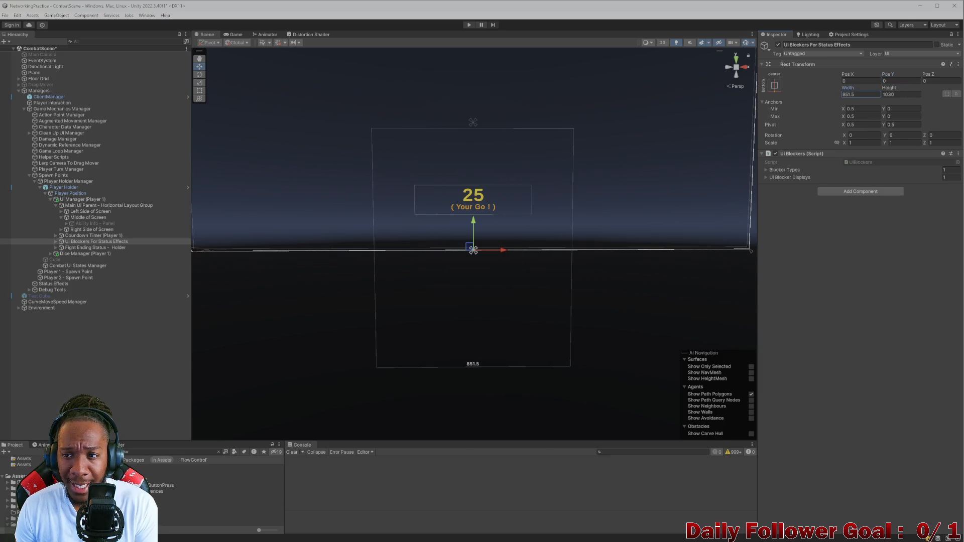
click(872, 97)
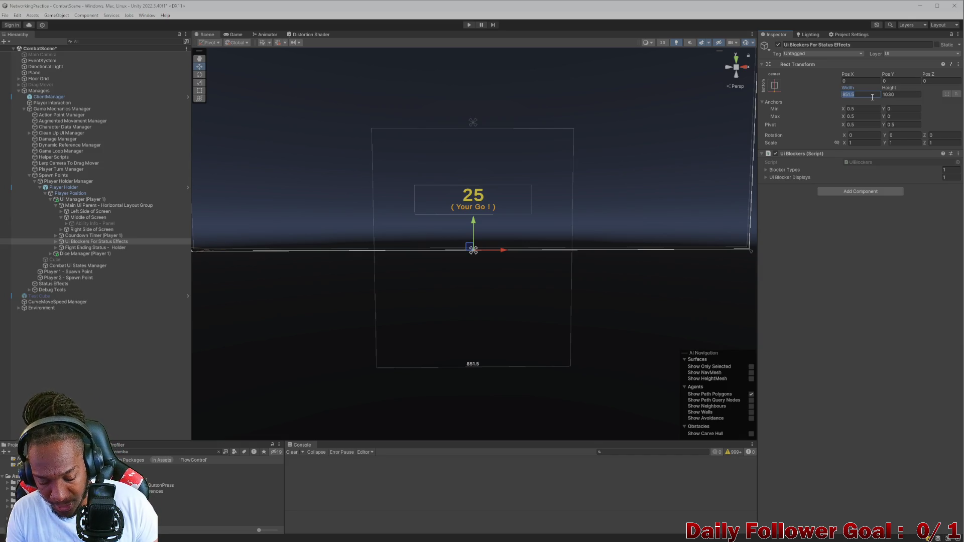
text(850)
key(Tab)
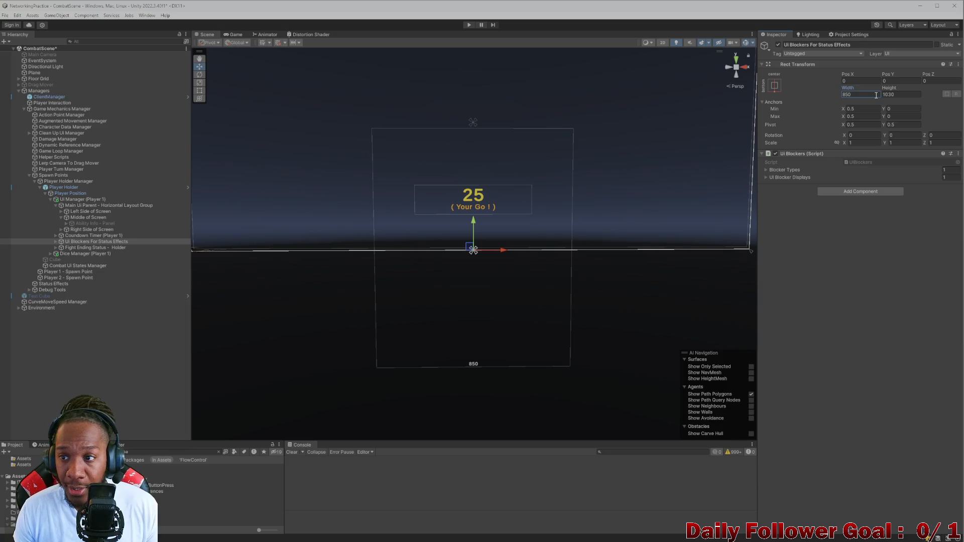
text(956.7499.6)
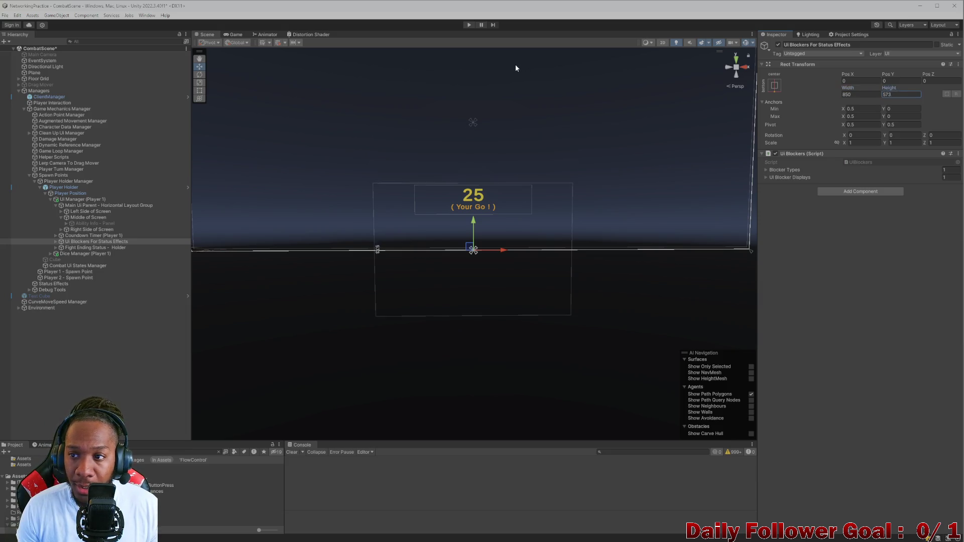
Raise the blockers panel to Pos Y 250.
drag(889, 74, 930, 74)
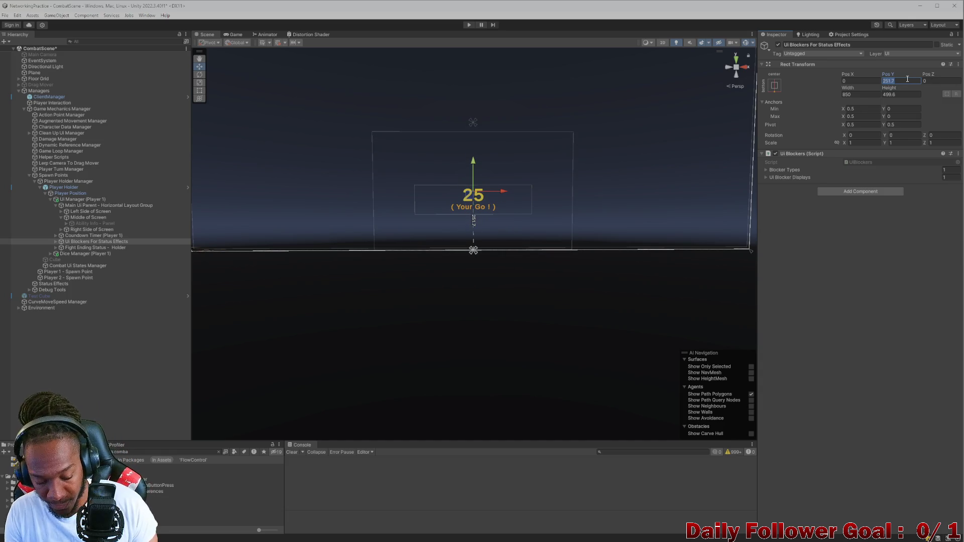
key(ctrl+a)
text(250)
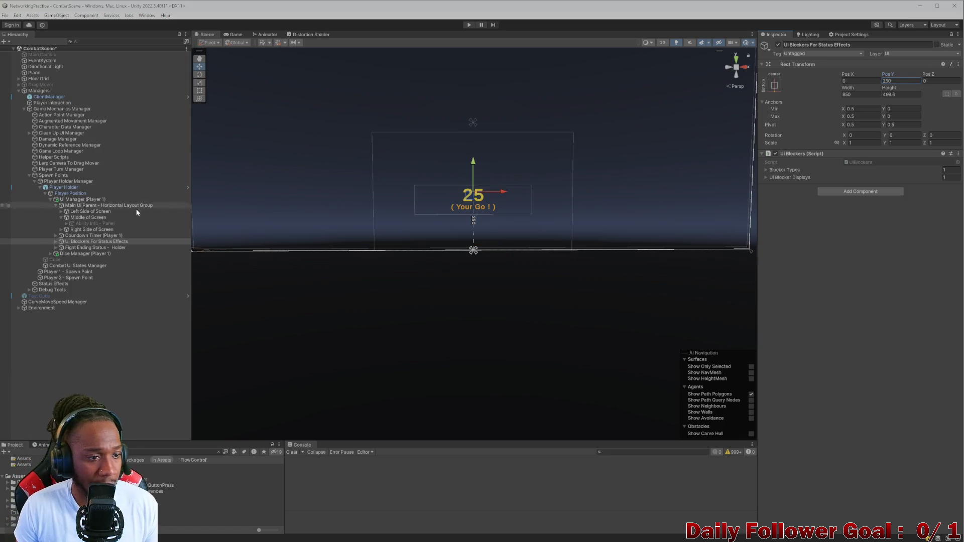
click(54, 242)
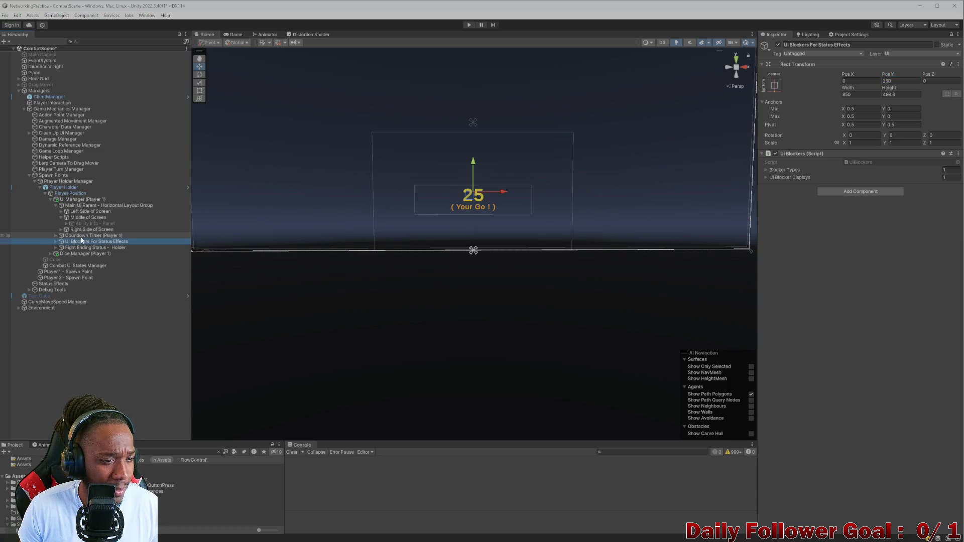
Inspect Countdown Timer (Player 1), then select the Stunned child object.
click(80, 237)
click(73, 242)
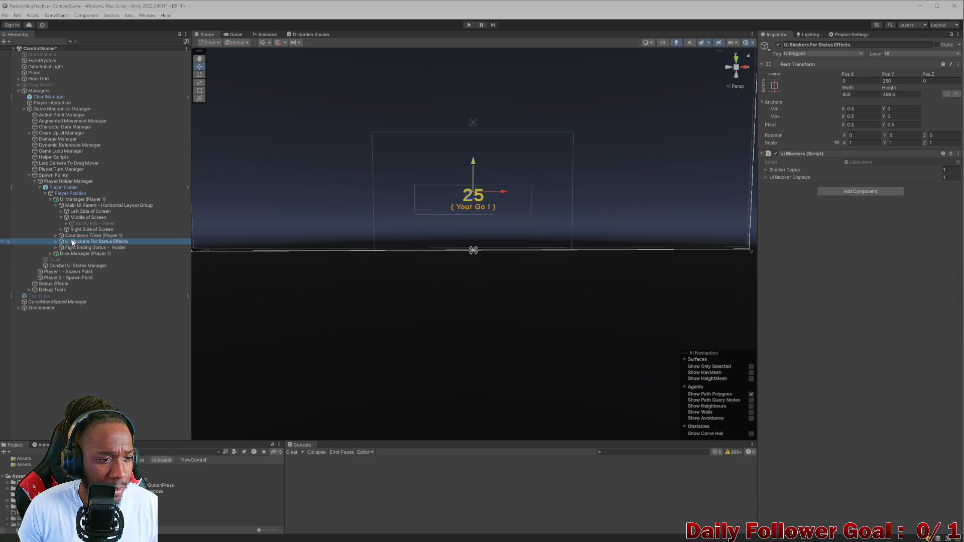
key(Up)
key(Down)
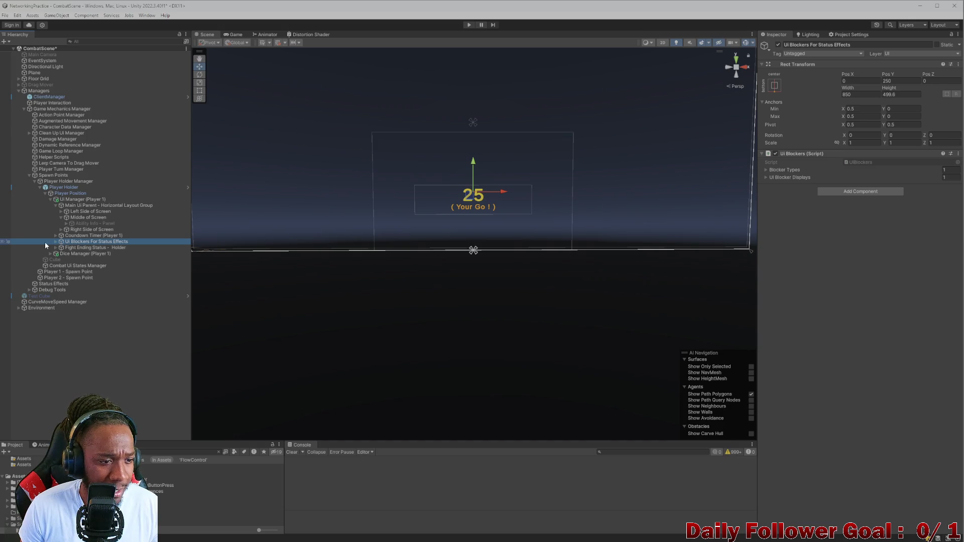
click(55, 242)
click(76, 248)
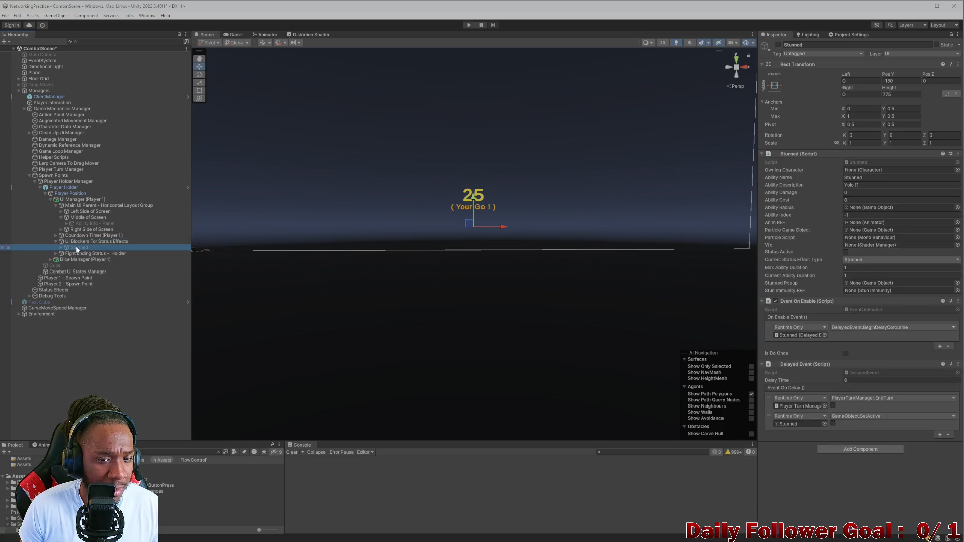
Toggle the Stunned panel on and back off, then create an empty child object.
click(782, 45)
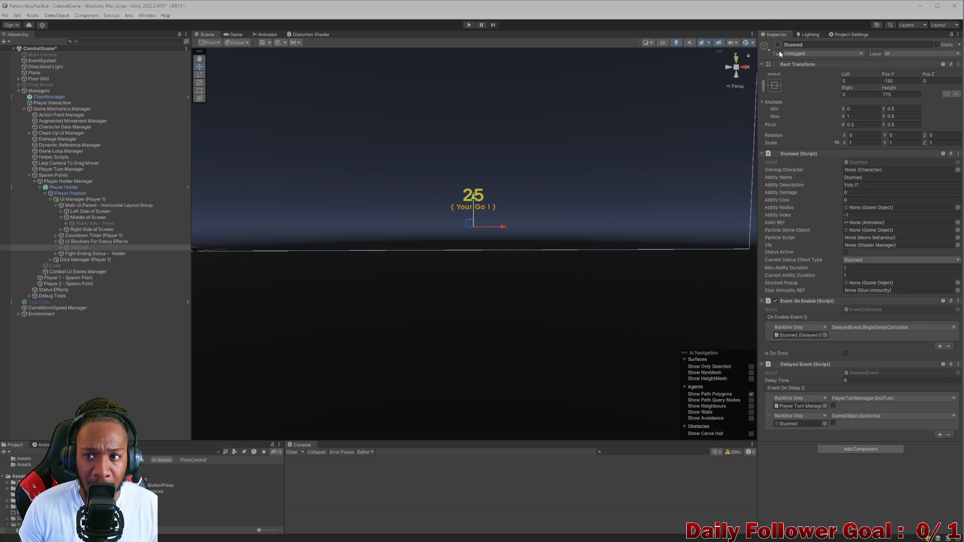
click(778, 45)
click(704, 111)
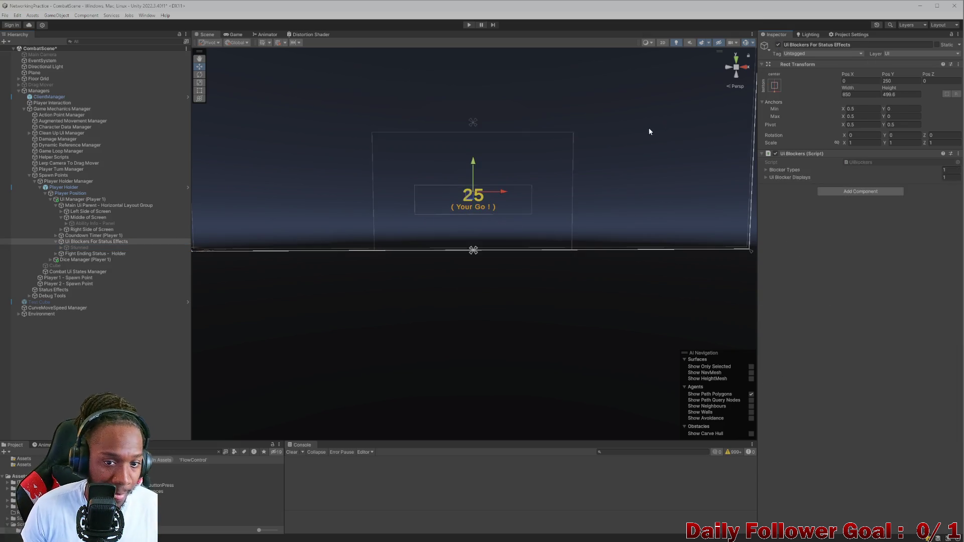
key(ctrl+z)
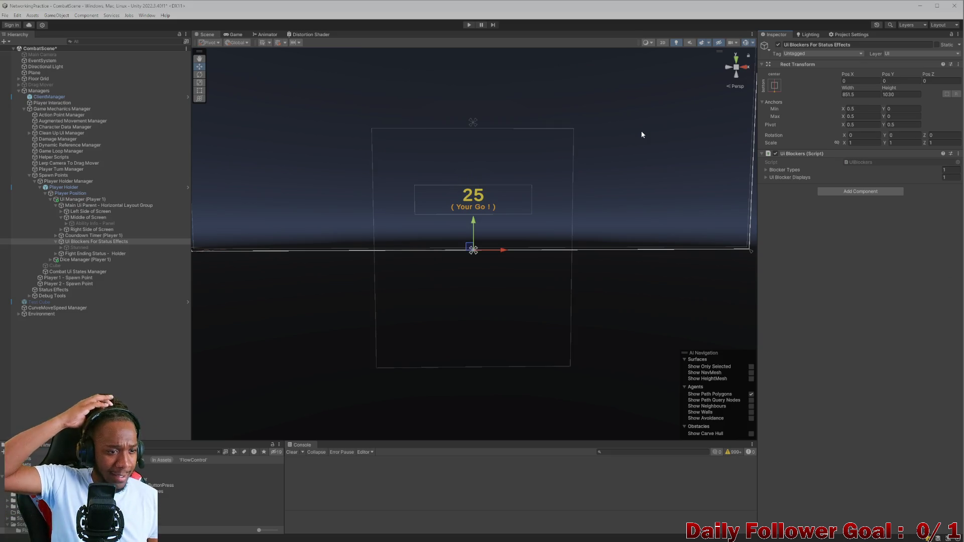
key(ctrl+z)
key(ctrl+z)
key(ctrl+z)
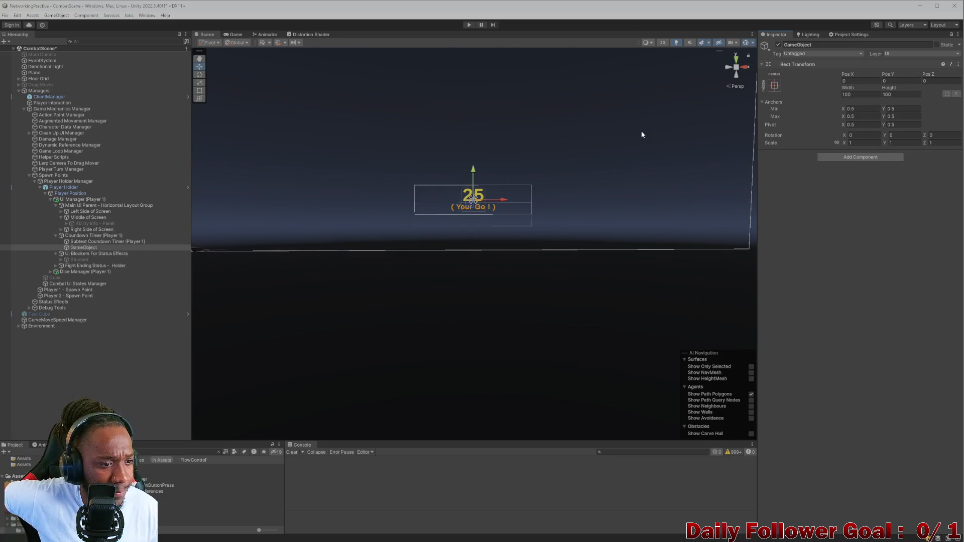
Move the new GameObject up beside Countdown Timer (Player 1) and reselect it.
click(56, 254)
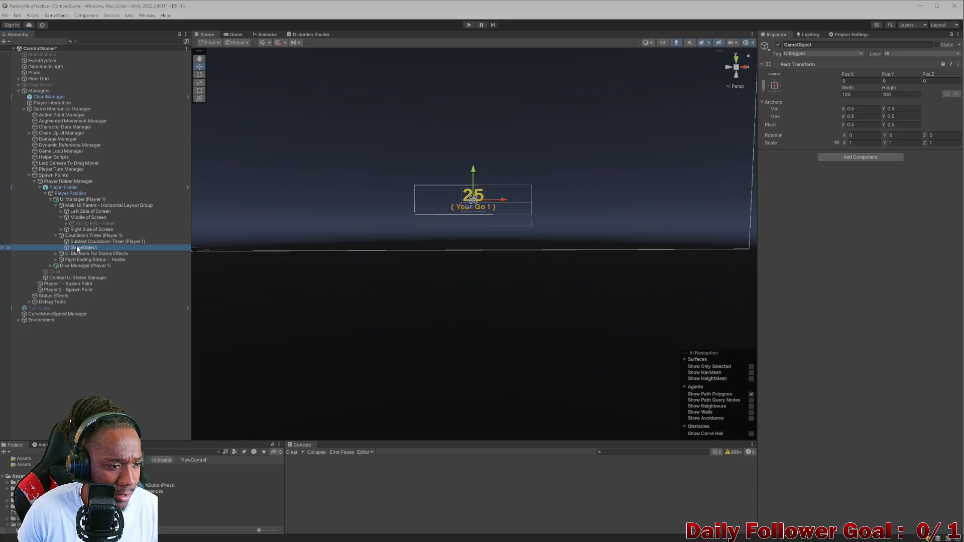
mouse_move(71, 245)
mouse_down()
mouse_move(73, 235)
mouse_move(74, 244)
mouse_up()
click(56, 242)
click(84, 236)
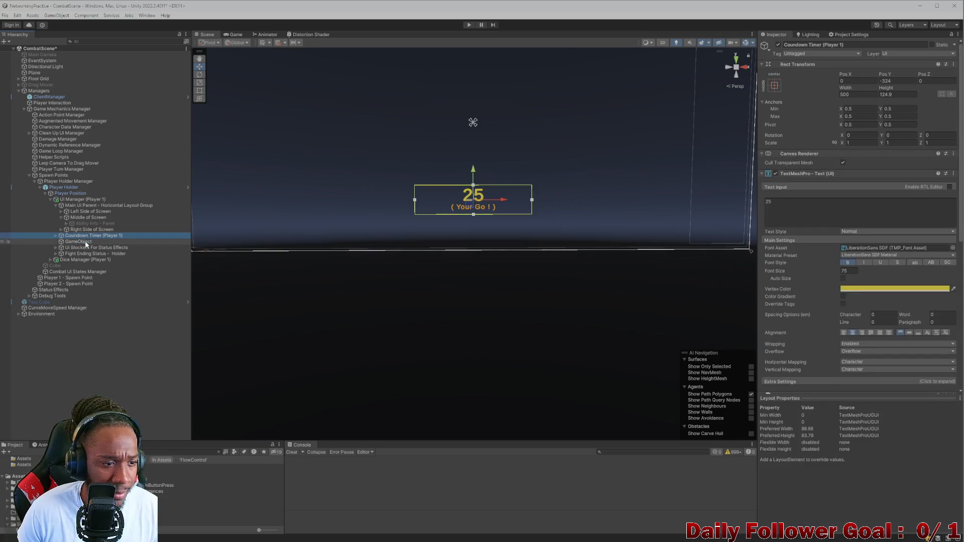
click(78, 242)
scroll(715, 176, down, 1)
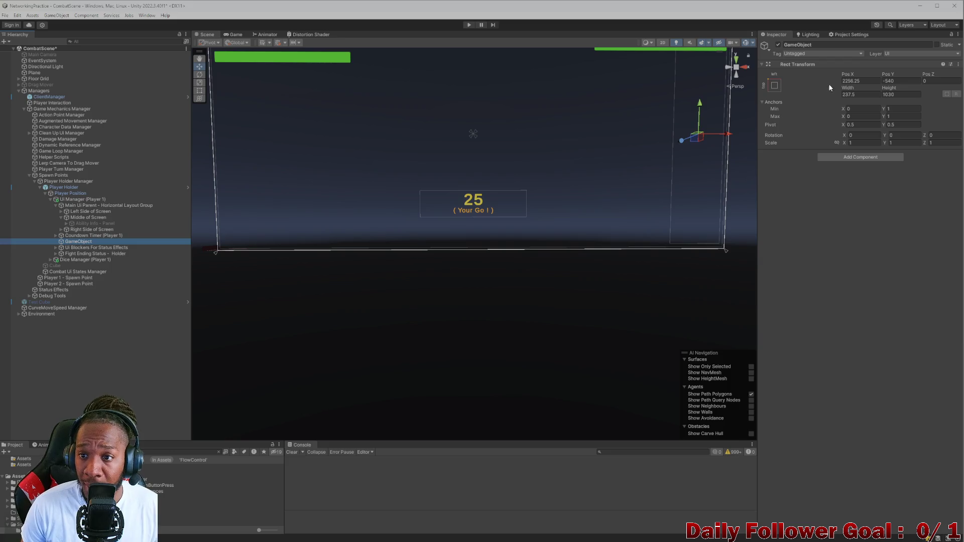
Anchor the GameObject bottom-centre at Pos X 0, Pos Y 250, width 850.
drag(851, 75, 862, 78)
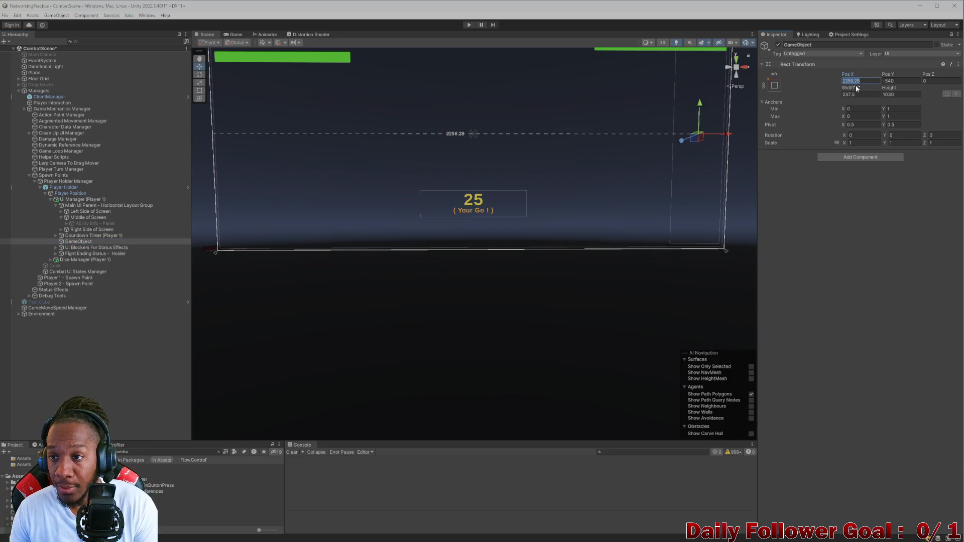
text(0)
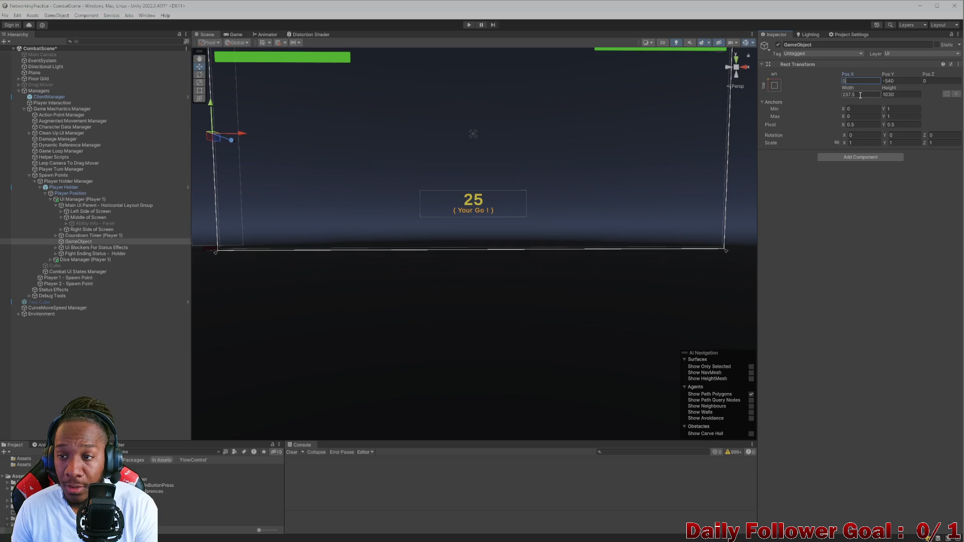
click(773, 87)
click(817, 174)
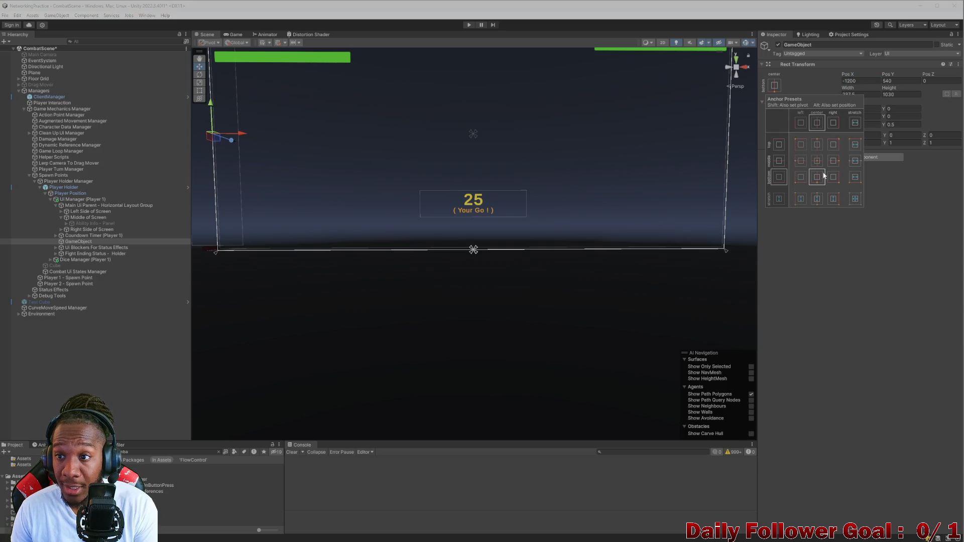
click(898, 81)
text(250)
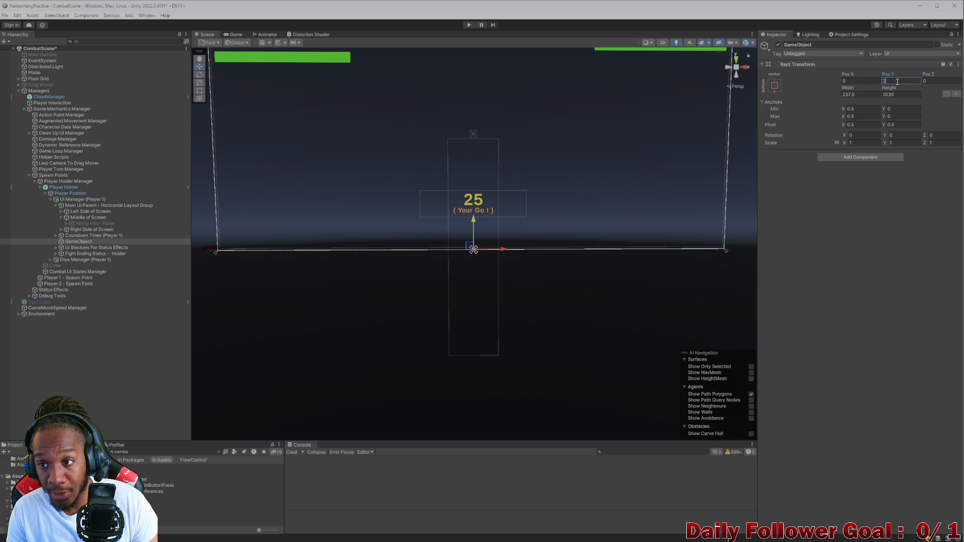
click(858, 95)
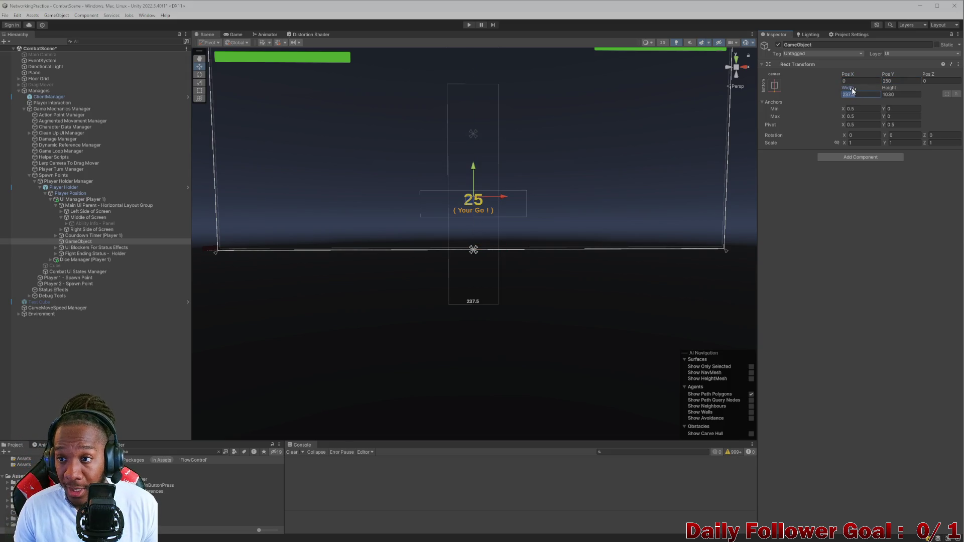
text(850)
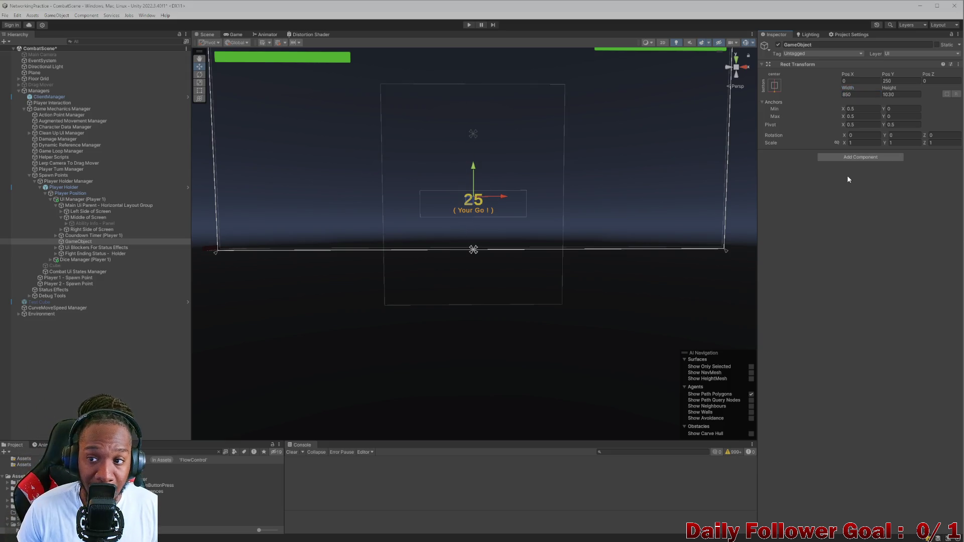
click(860, 157)
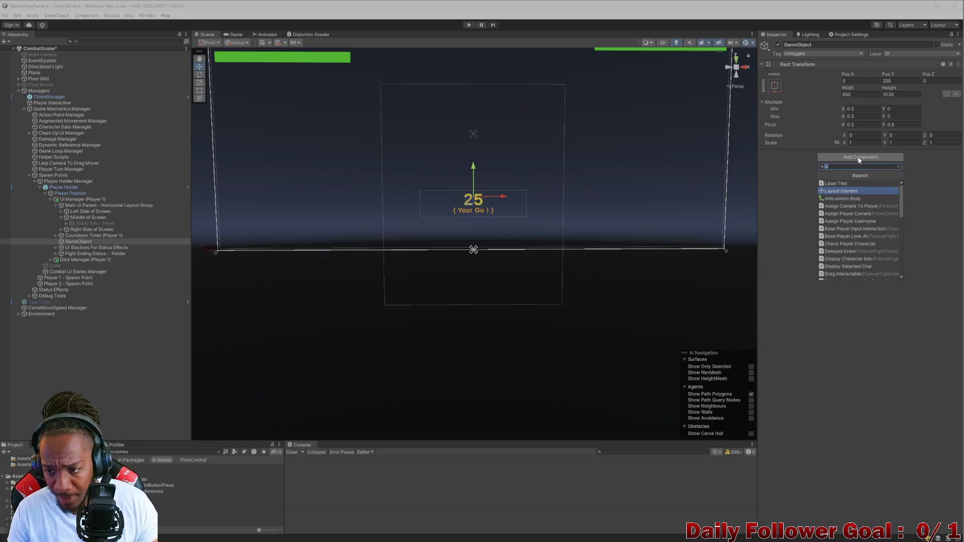
Add a Horizontal Layout Group with Control Child Size Width and Height ticked.
text(hor)
click(850, 184)
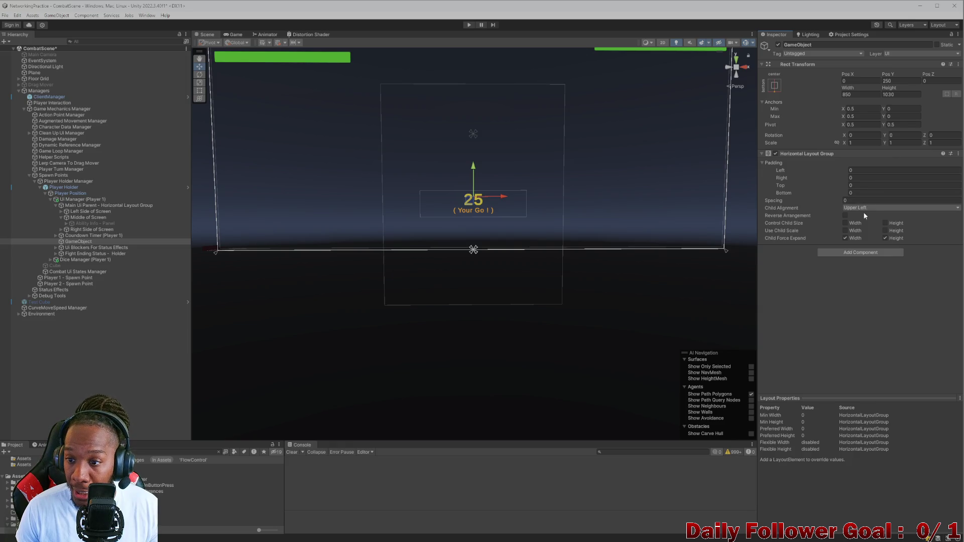
click(846, 223)
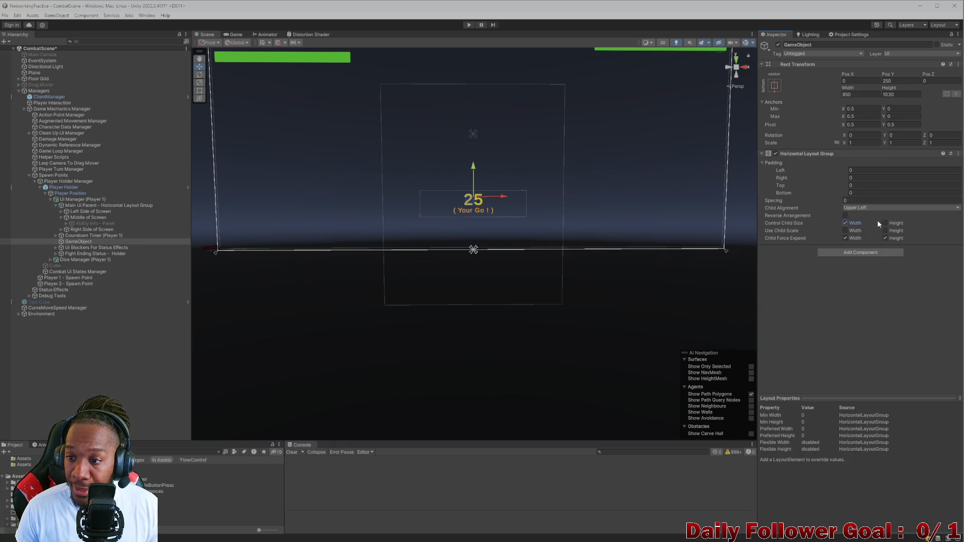
click(887, 223)
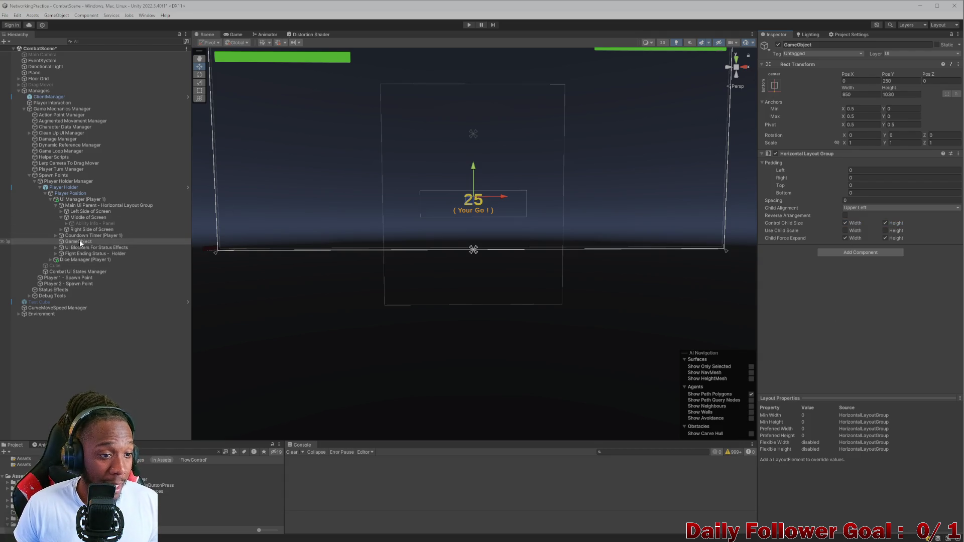
right_click(78, 245)
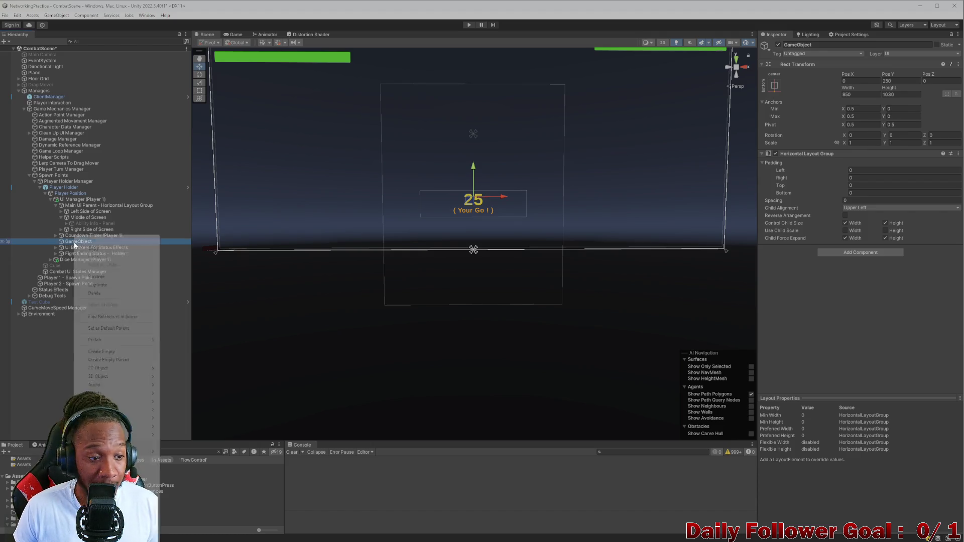
mouse_move(116, 402)
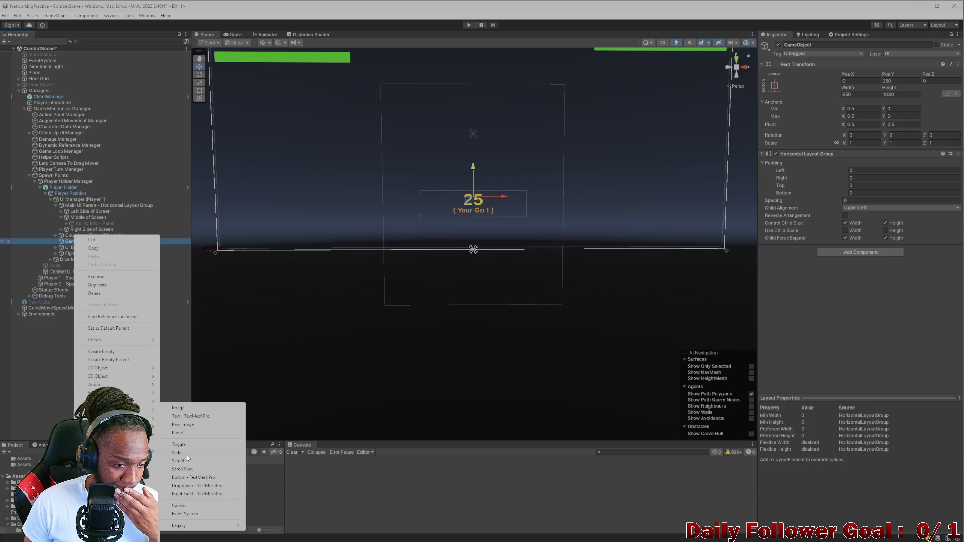
Create a Text - TextMeshPro child under GameObject and enter OVERDRIVE.
click(195, 417)
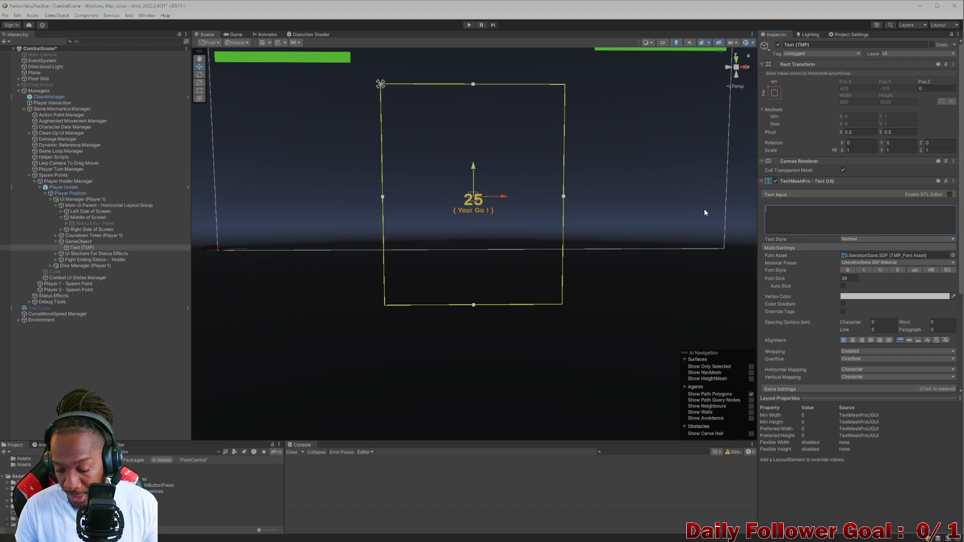
text(OVERDRIVE)
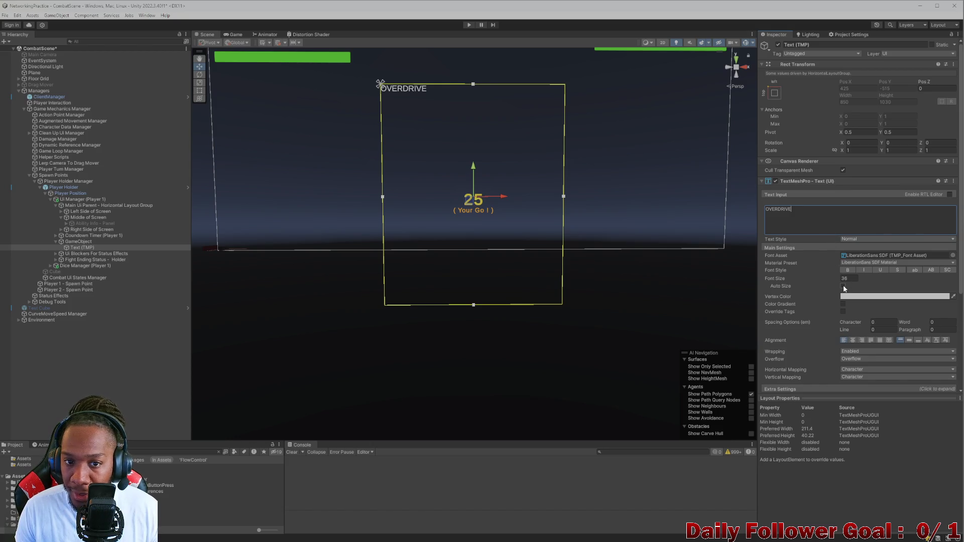
Auto-size the OVERDRIVE text, centre it horizontally and align it to the bottom.
click(843, 286)
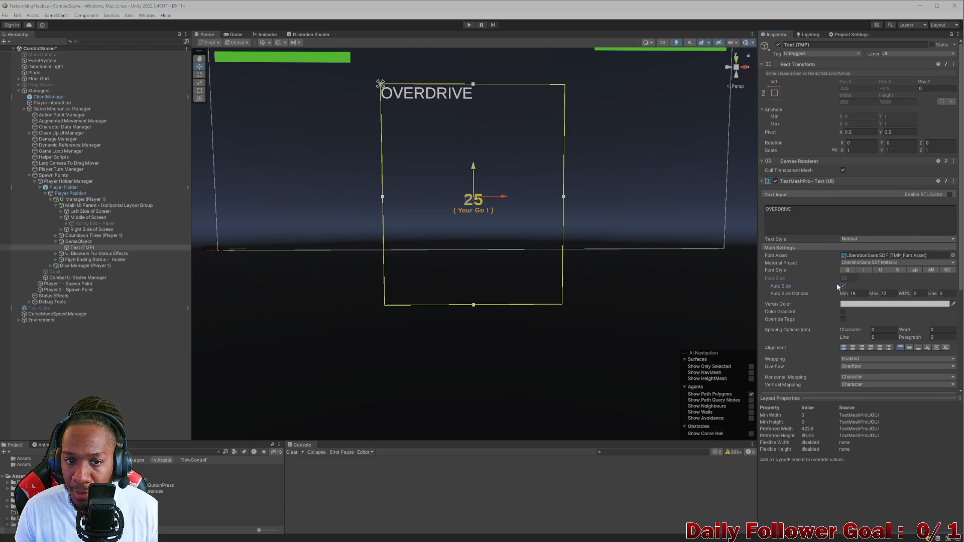
click(854, 350)
click(906, 348)
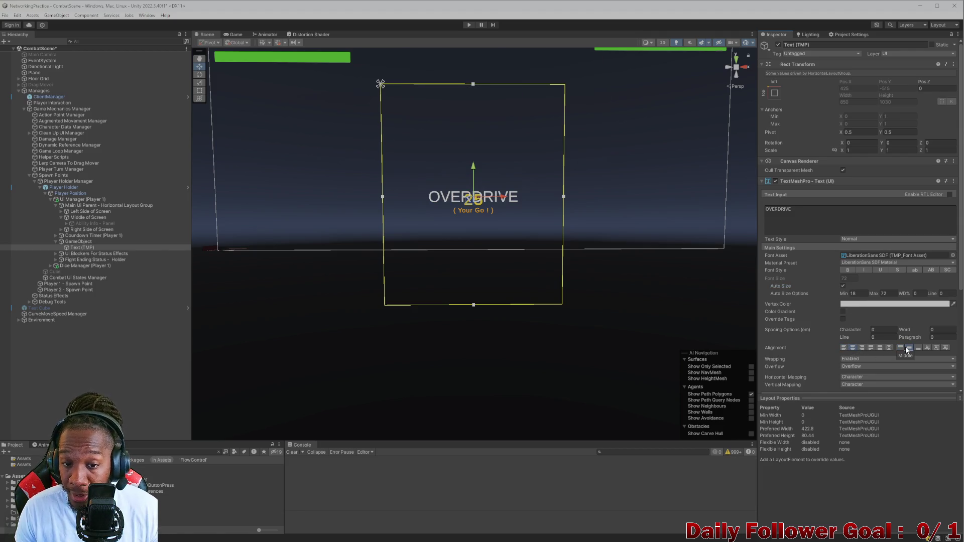
click(901, 349)
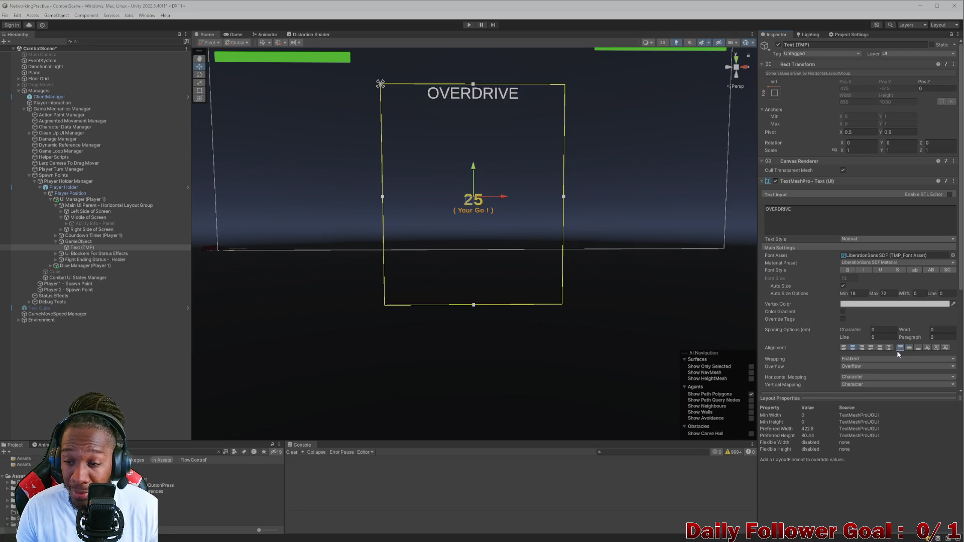
click(919, 348)
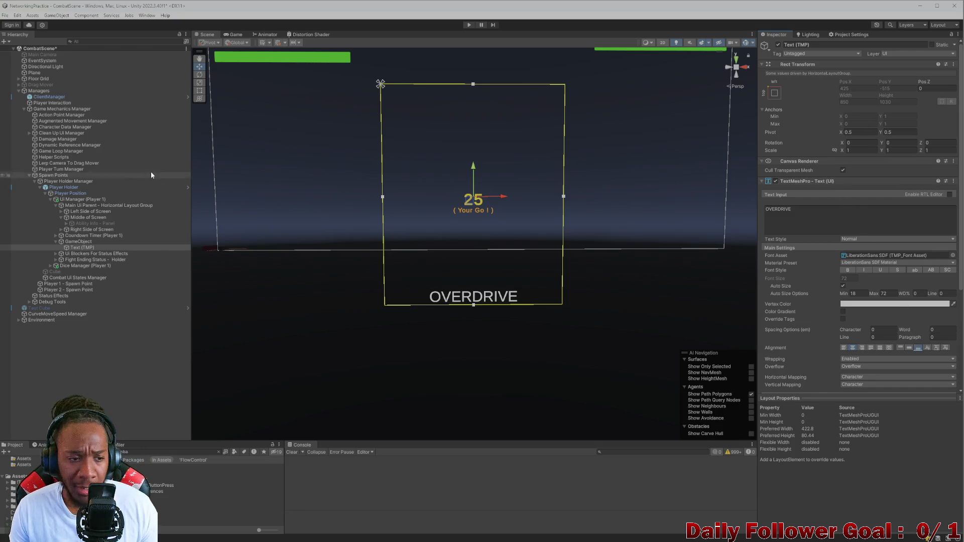
Compare the parent GameObject's outline with the OVERDRIVE text's, ending on the parent.
click(80, 243)
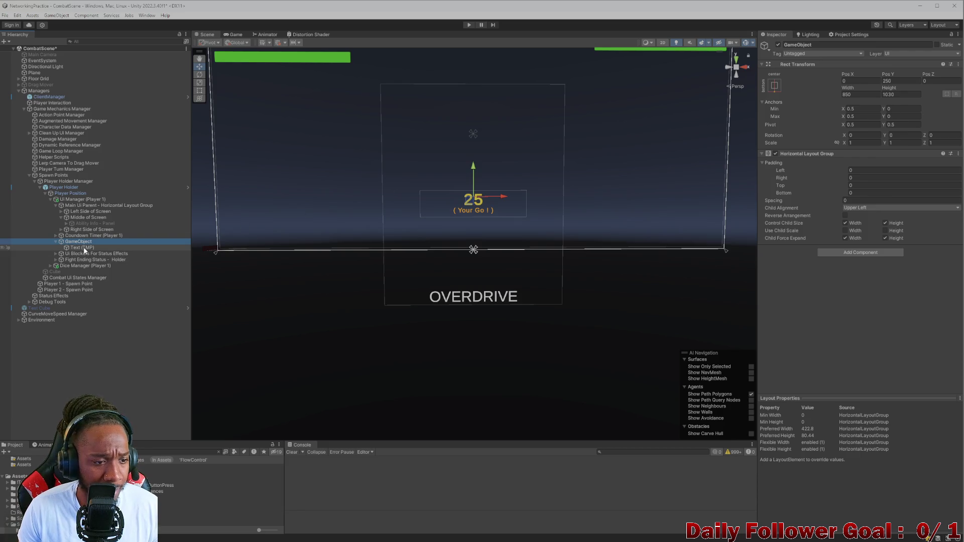
click(75, 248)
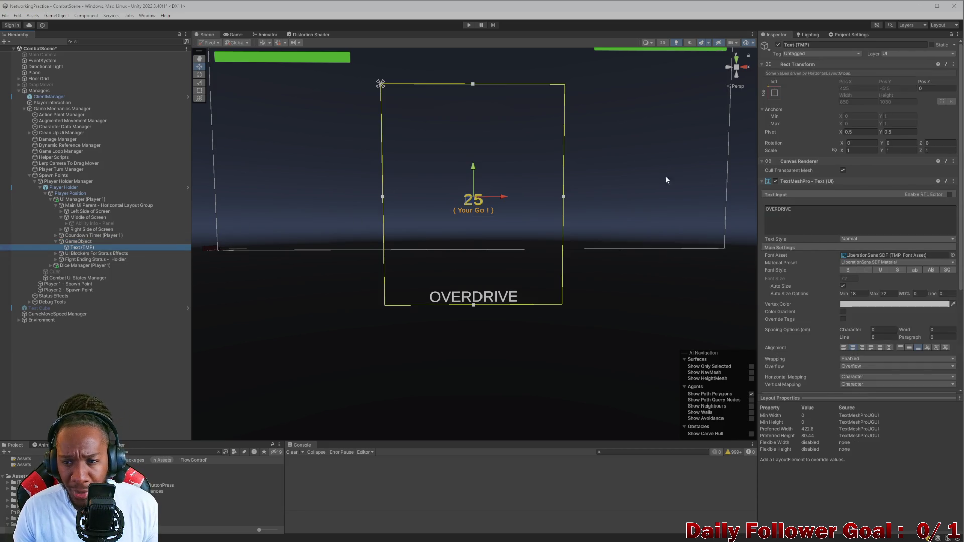
click(78, 242)
click(80, 248)
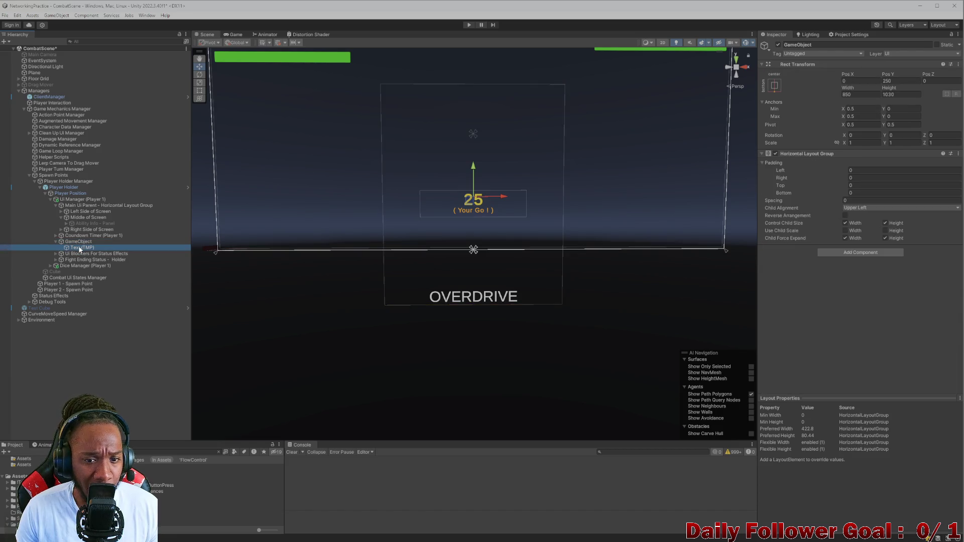
click(76, 241)
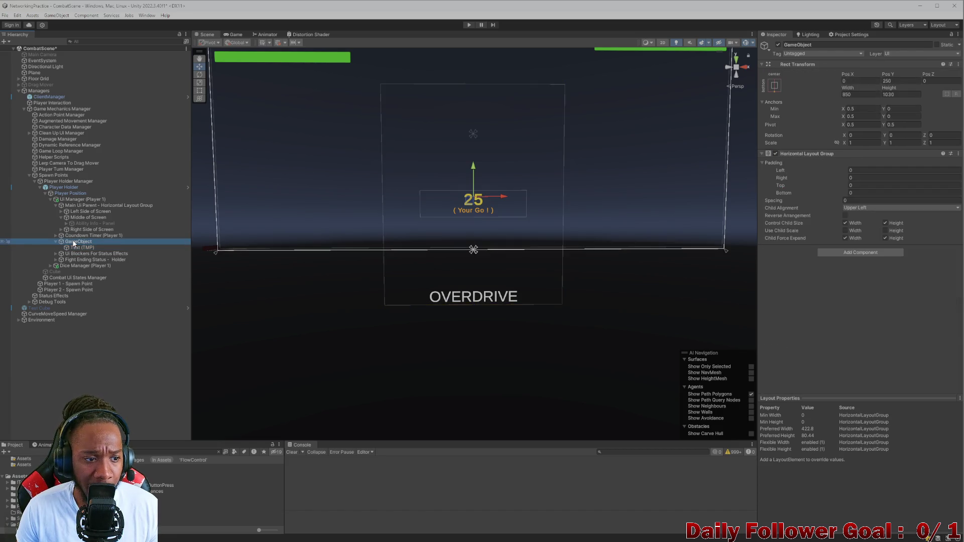
click(80, 248)
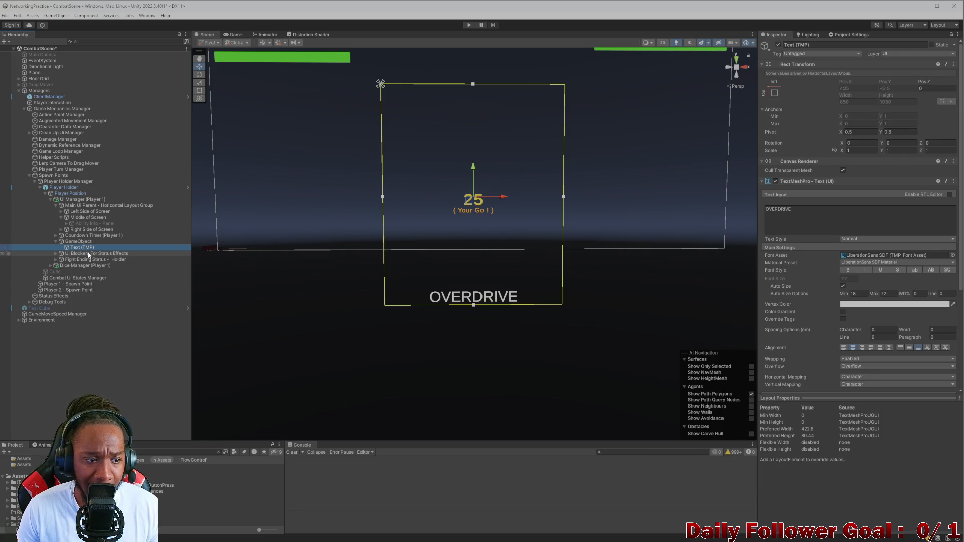
click(85, 243)
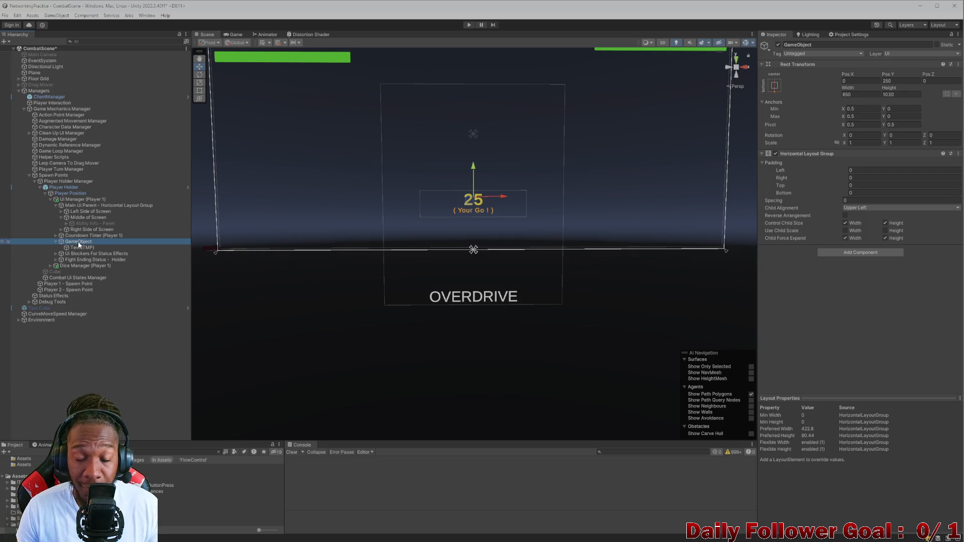
click(78, 248)
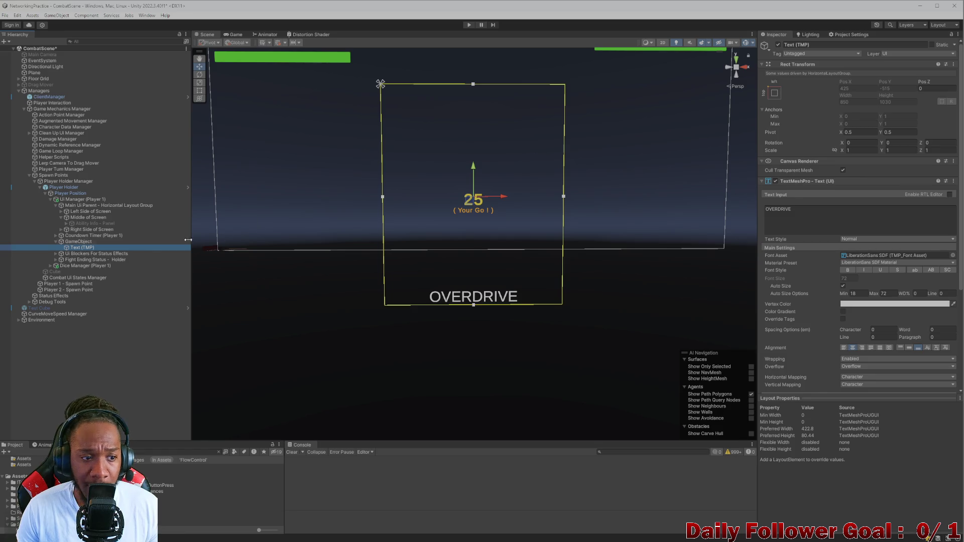
click(171, 241)
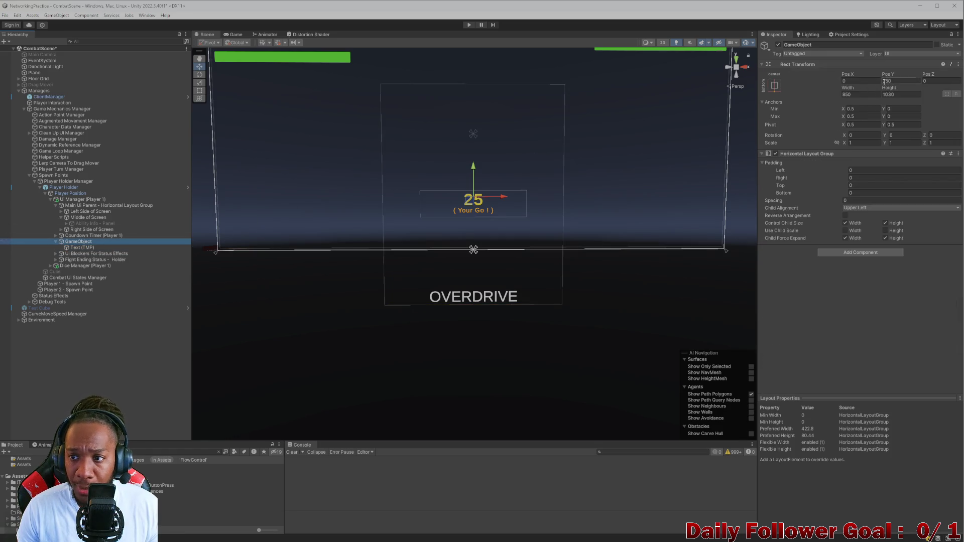
Set the OVERDRIVE parent GameObject's height to 100 and Pos Y to 75.
click(899, 94)
text(504)
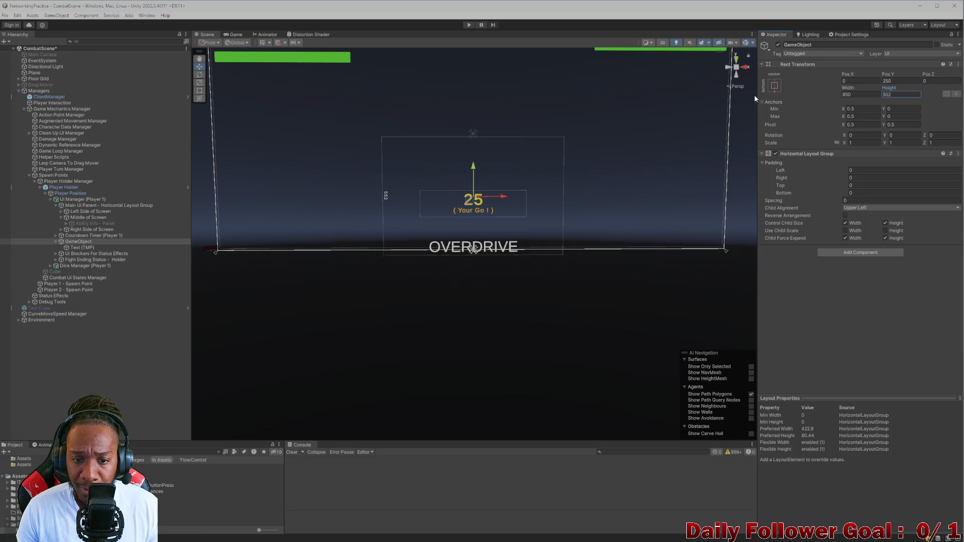
key(BackSpace)
key(BackSpace)
key(BackSpace)
text(114)
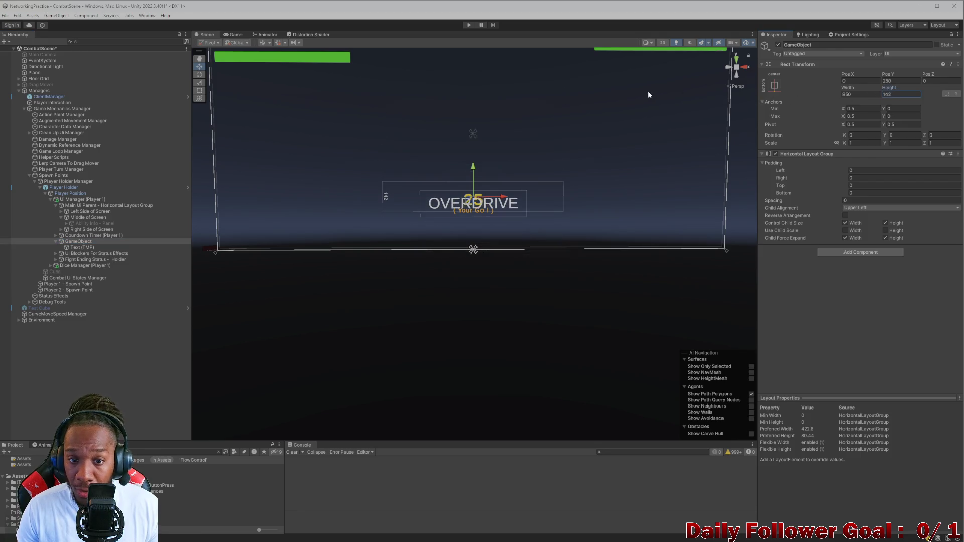
drag(888, 74, 810, 84)
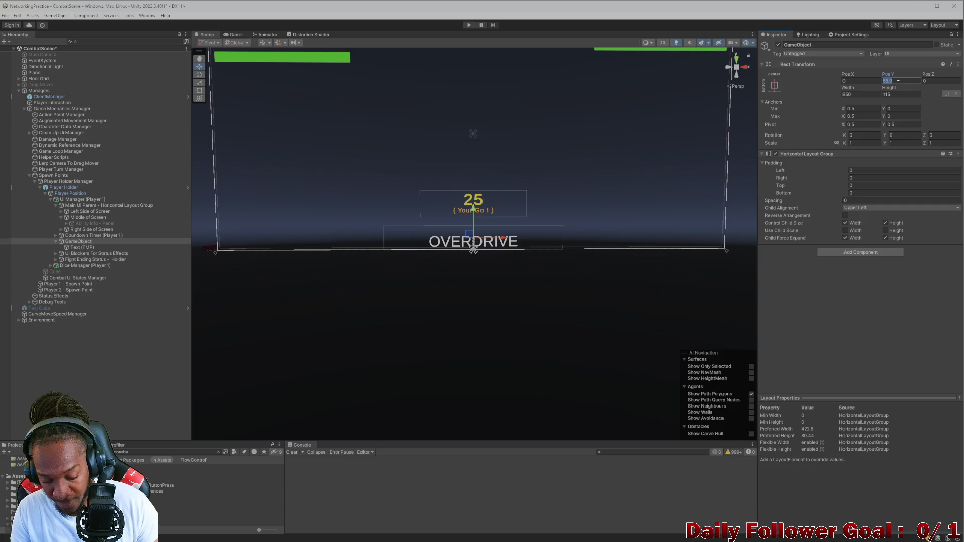
text(50)
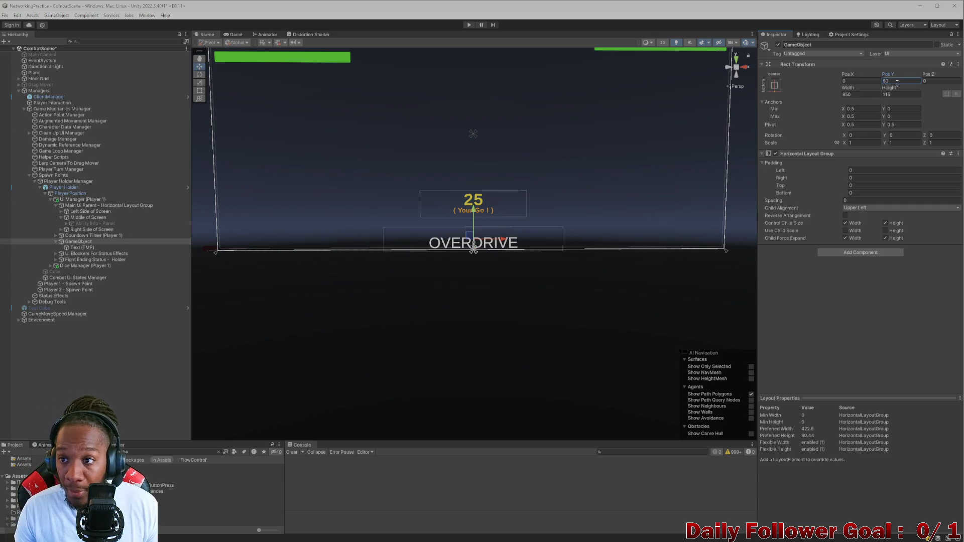
double_click(891, 82)
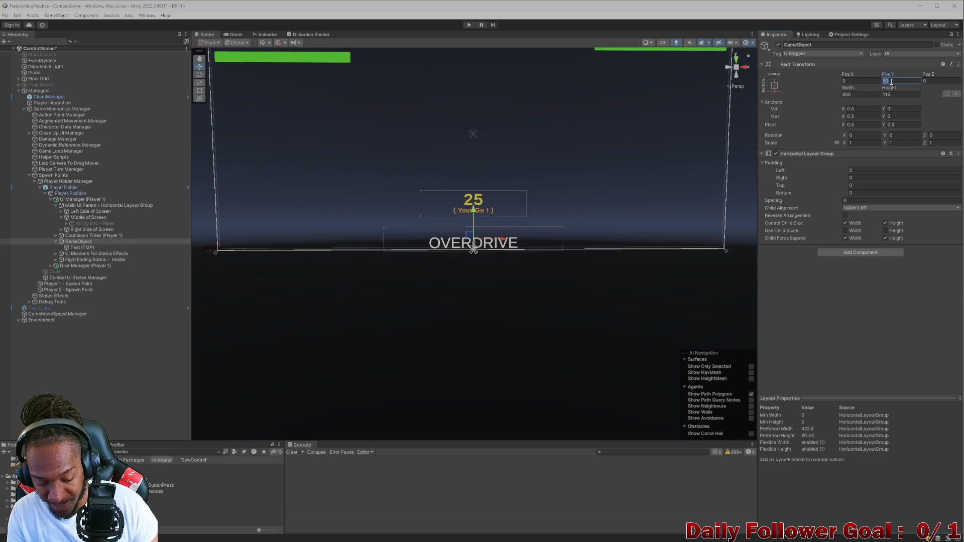
text(75)
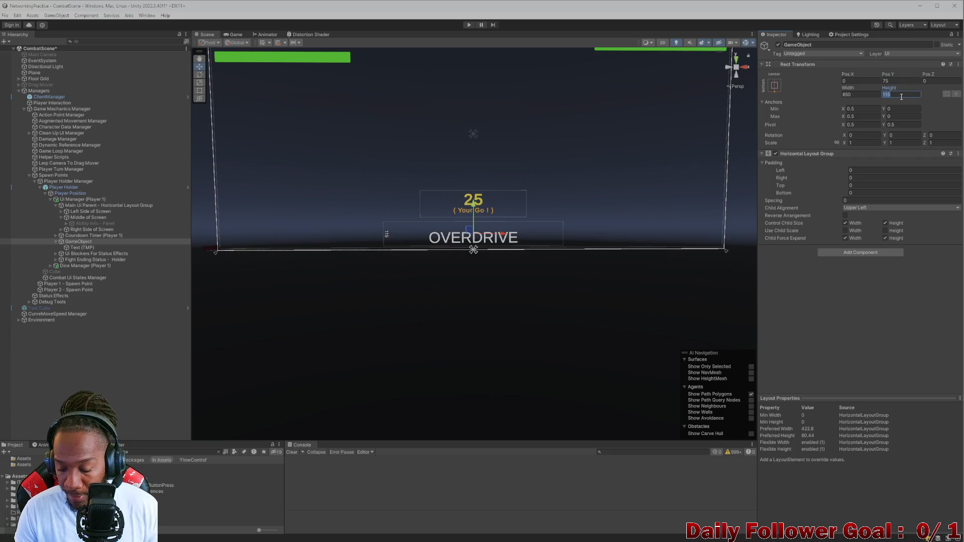
text(100)
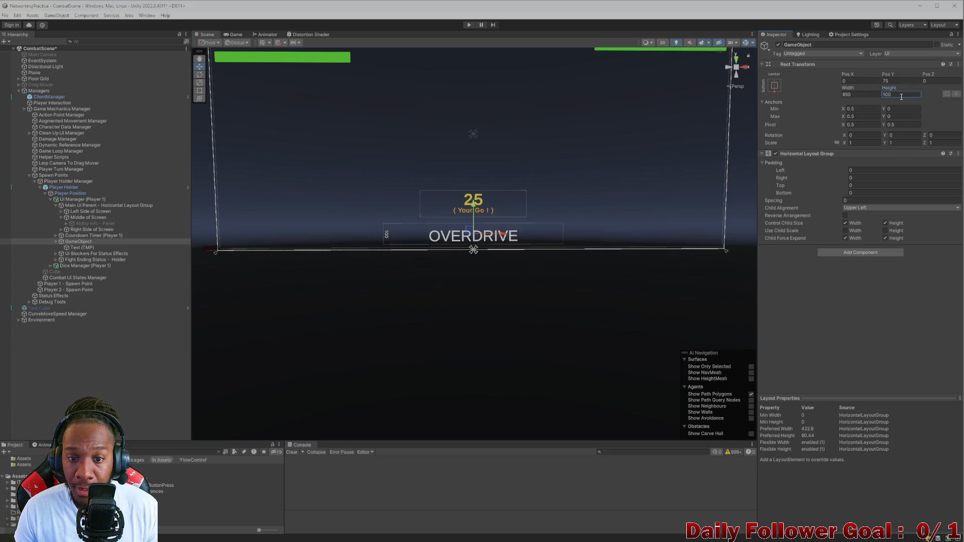
click(79, 247)
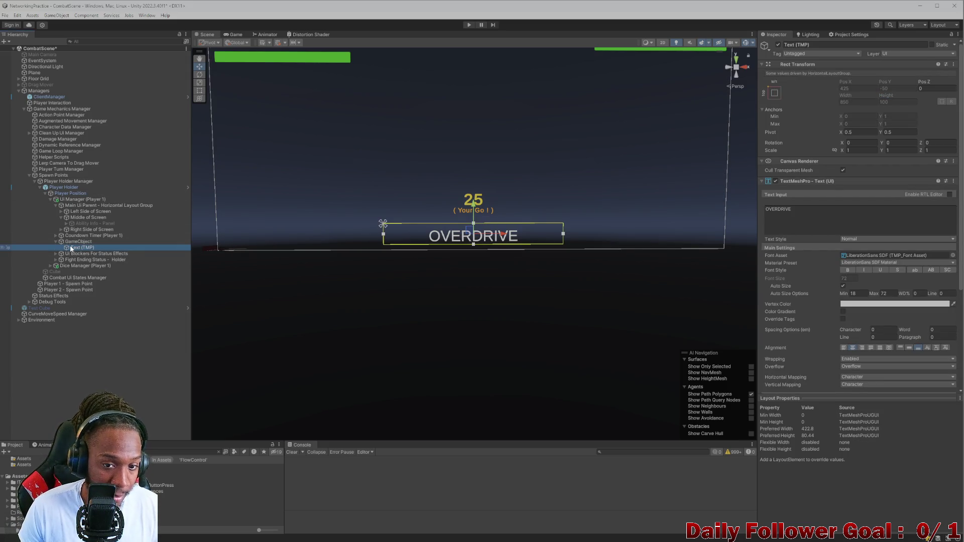
Duplicate the OVERDRIVE text twice and change the copies to 'in' and ':'.
key(ctrl+d)
key(ctrl+d)
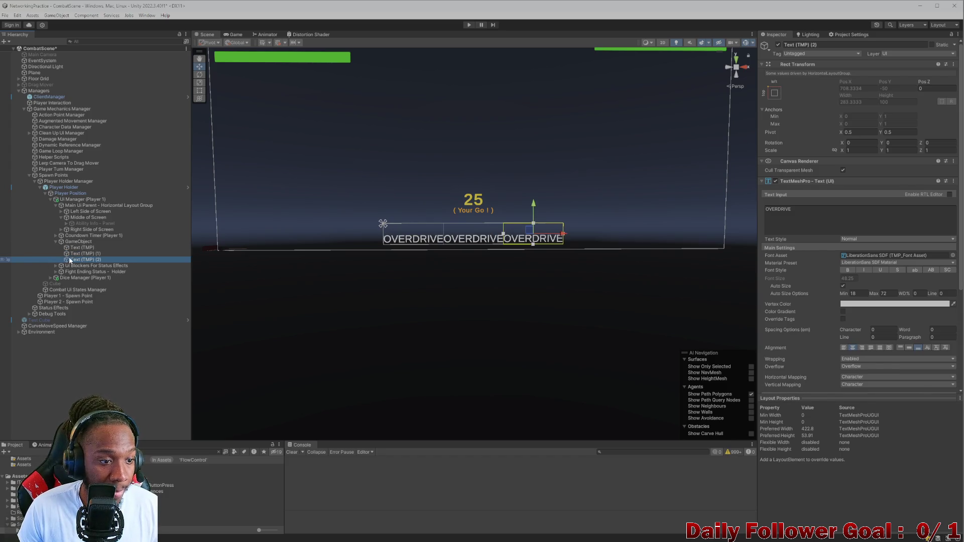
click(69, 254)
click(774, 211)
key(ctrl+a)
key(BackSpace)
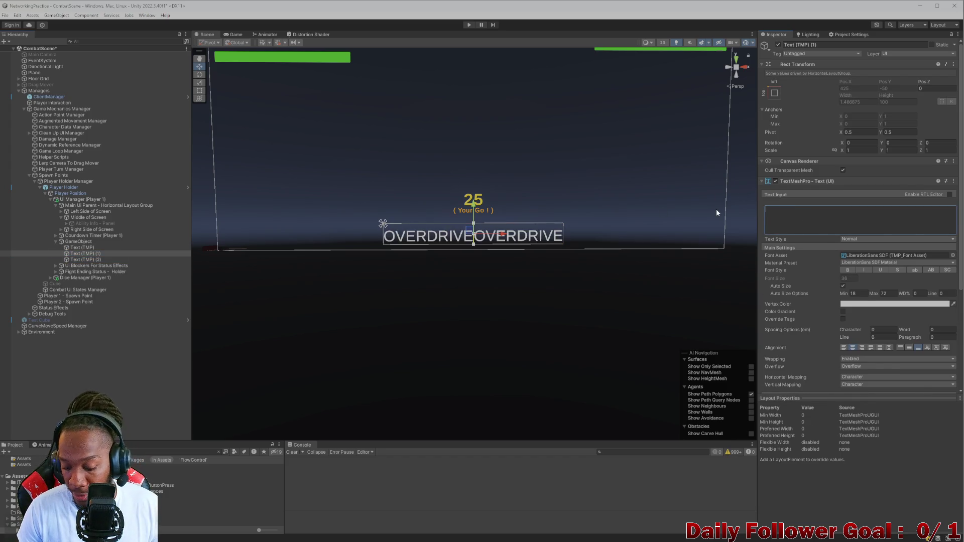
text(l)
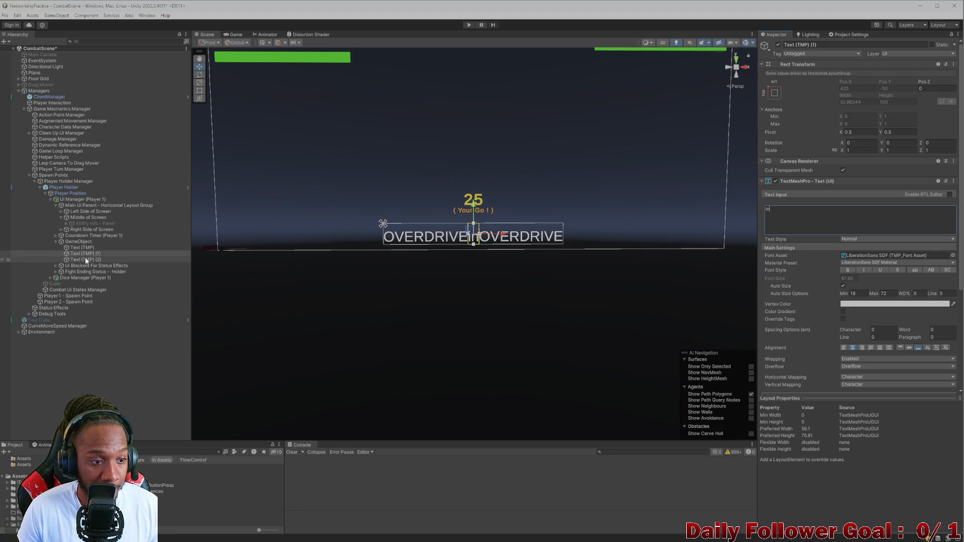
click(83, 259)
key(ctrl+a)
key(BackSpace)
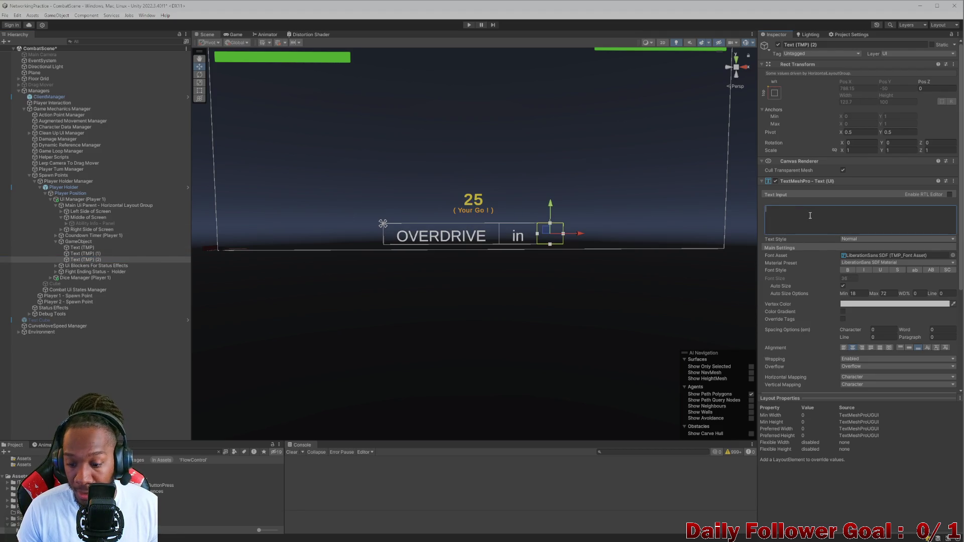
text(l)
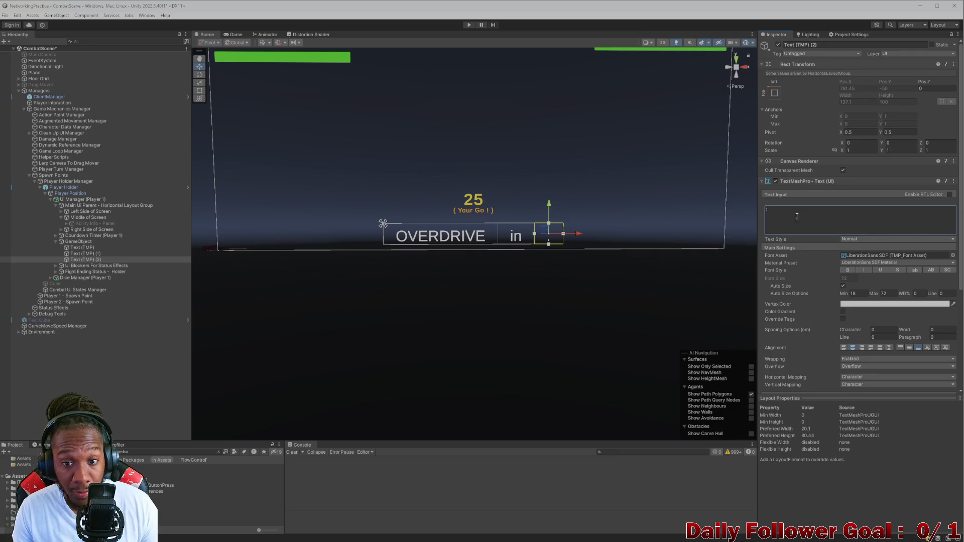
Duplicate the colon text into a copy reading '5' and preview the row in-game.
click(83, 260)
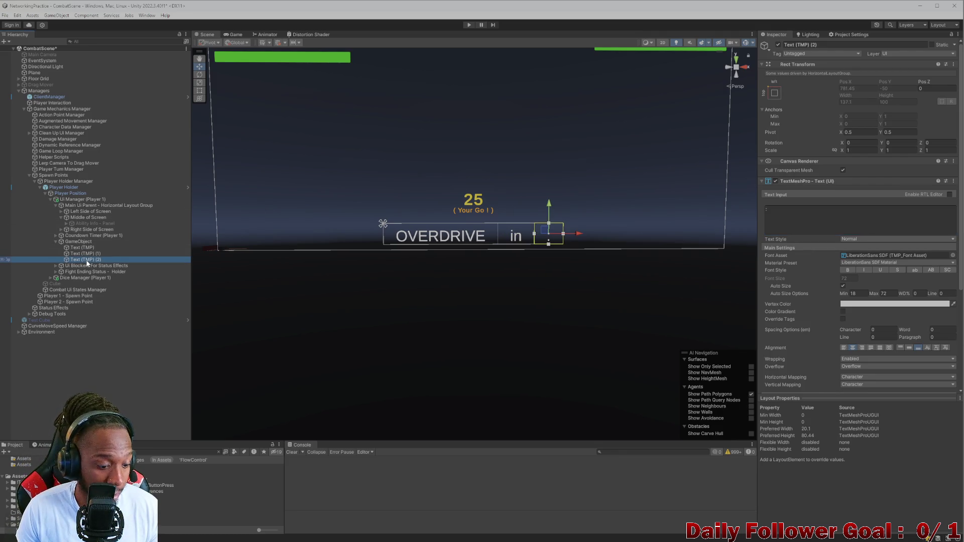
key(ctrl+d)
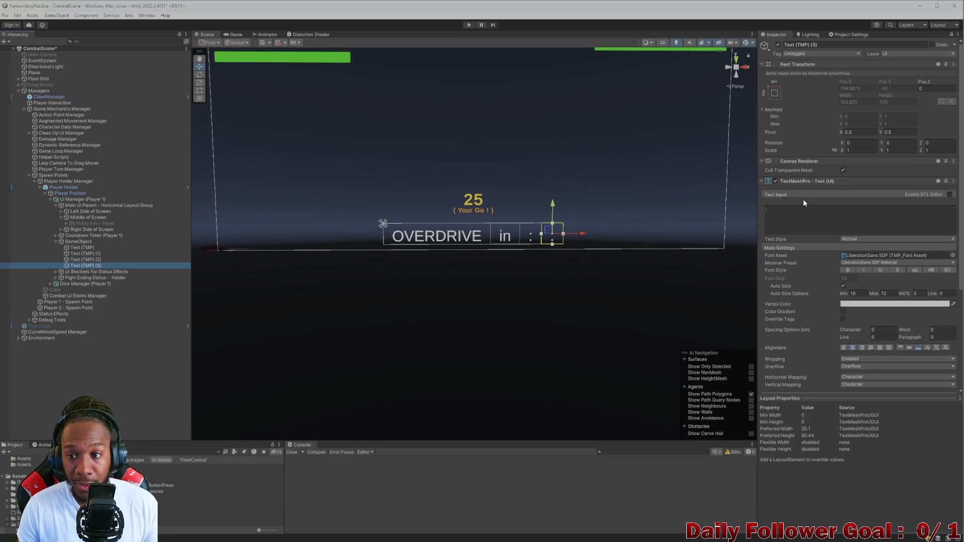
click(811, 213)
key(BackSpace)
text(5)
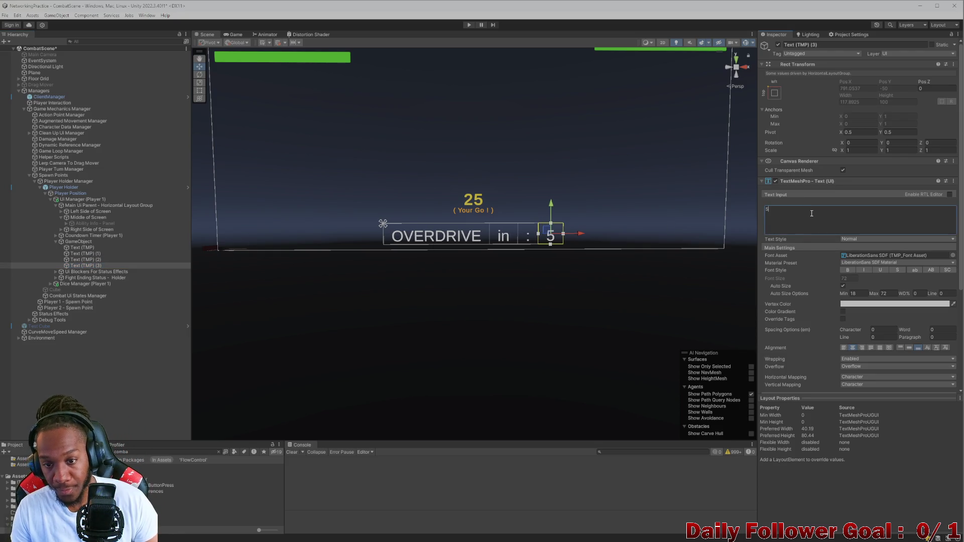
click(91, 254)
click(393, 164)
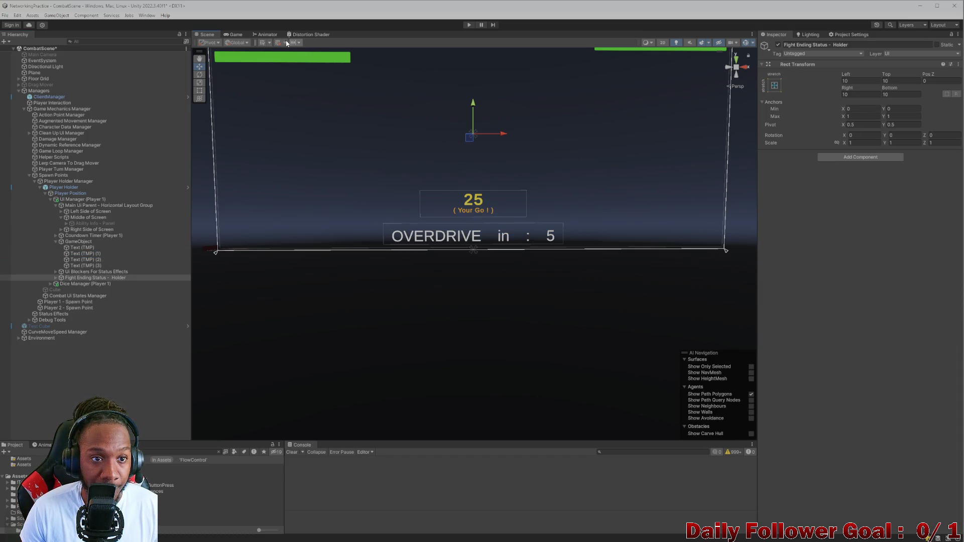
click(236, 35)
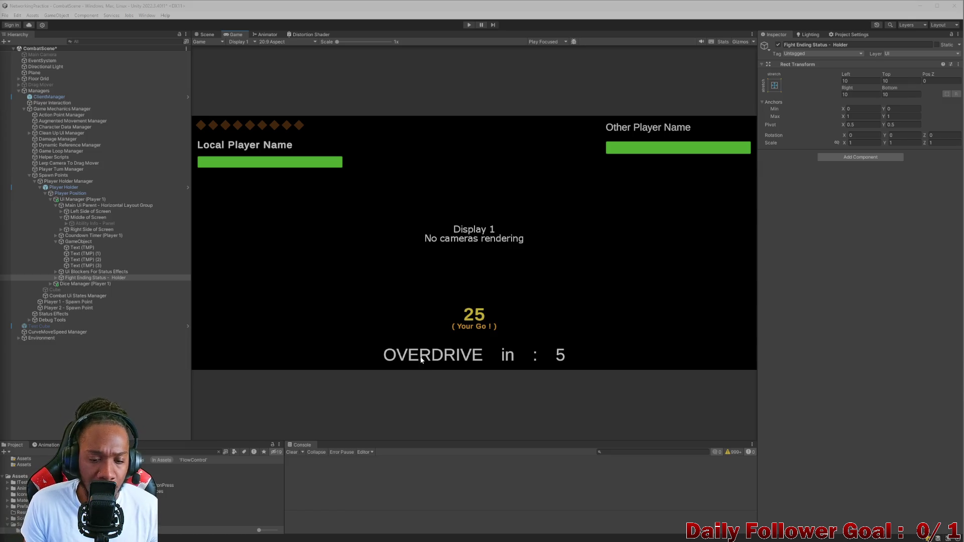
click(84, 249)
click(84, 254)
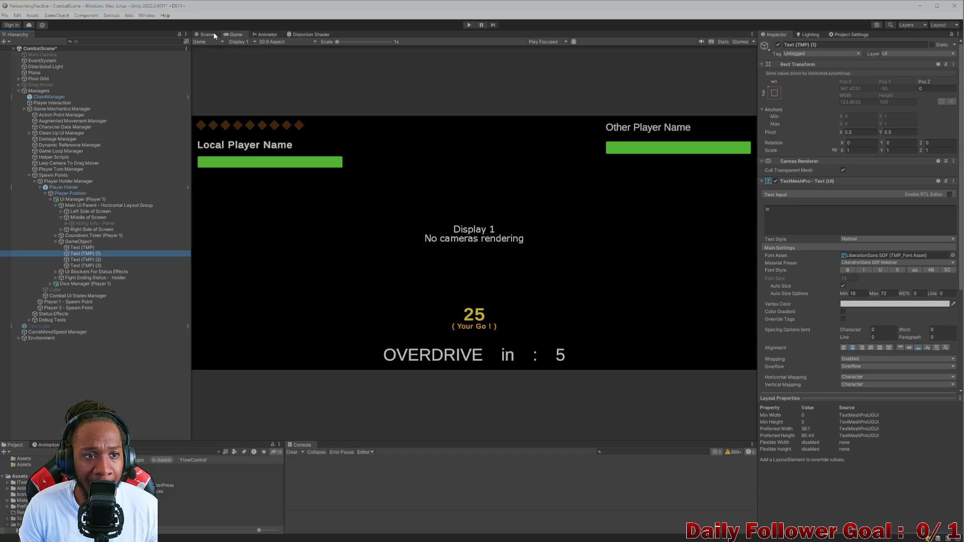
click(208, 34)
scroll(870, 318, down, 4)
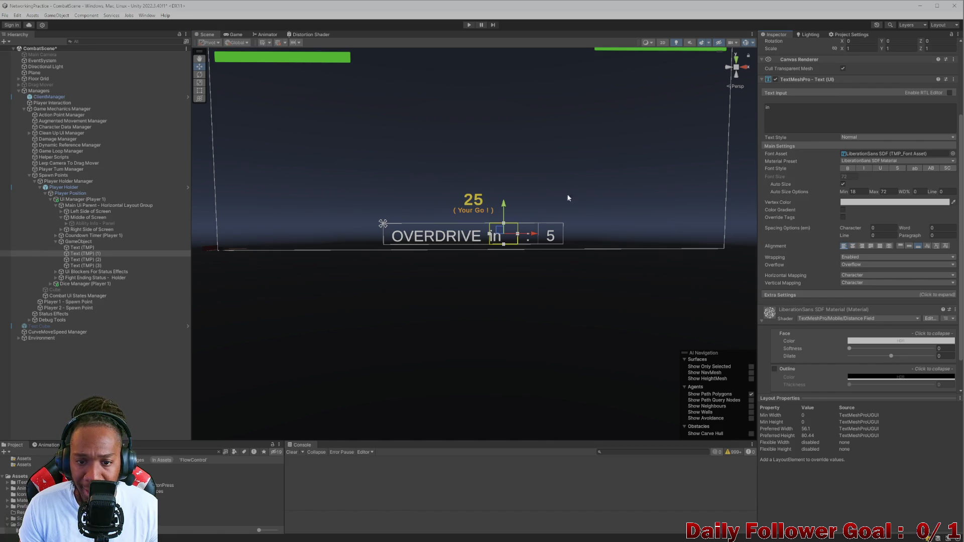
Left-align the colon label, check the Game view, and select the colon for deletion.
click(233, 35)
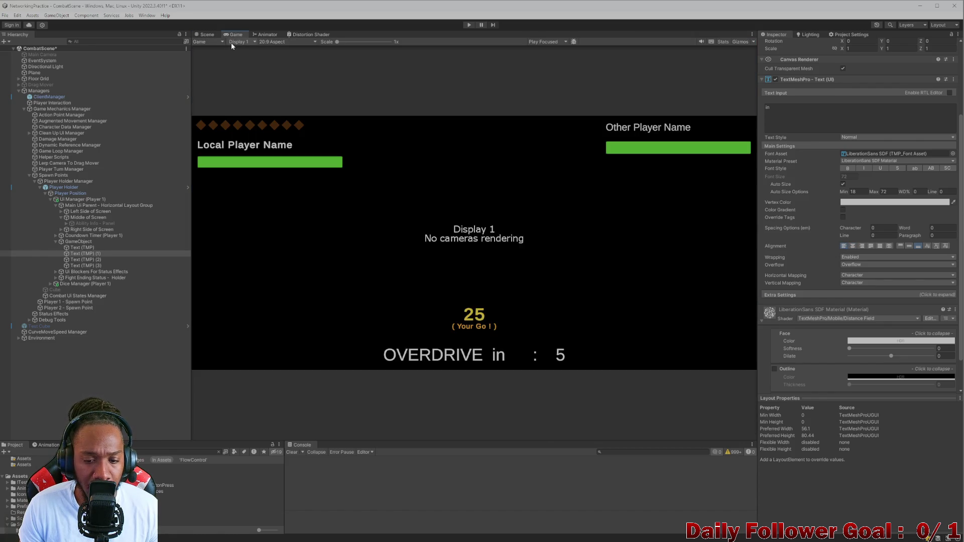
click(208, 35)
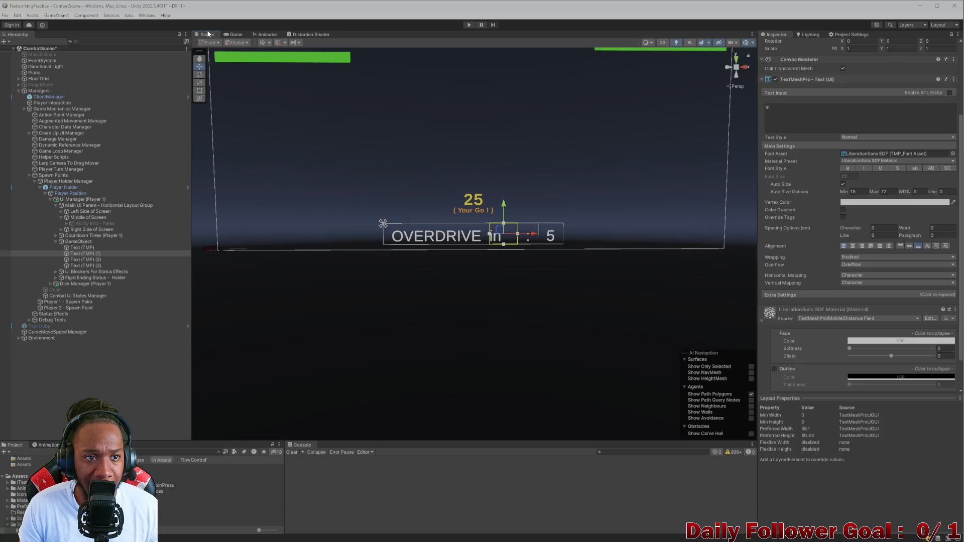
click(88, 260)
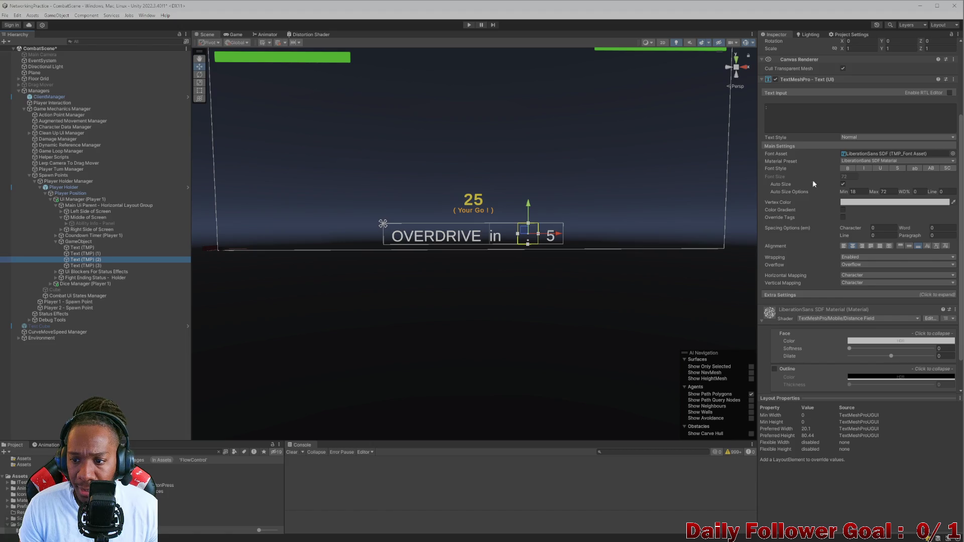
scroll(814, 183, down, 2)
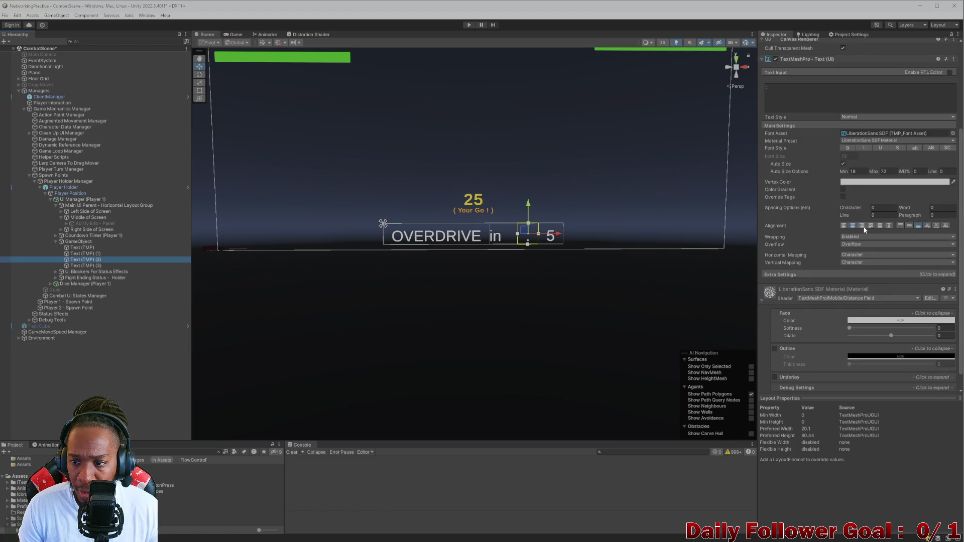
click(846, 226)
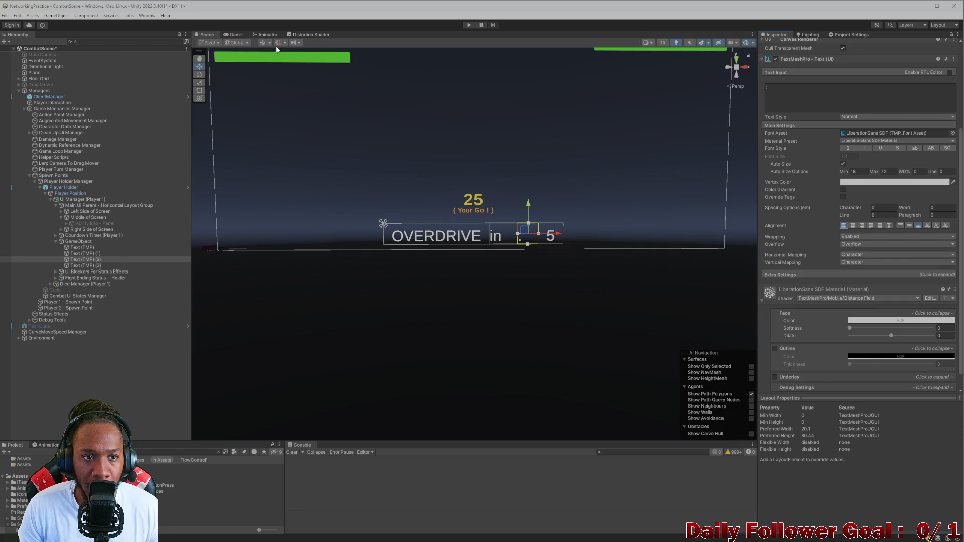
click(233, 34)
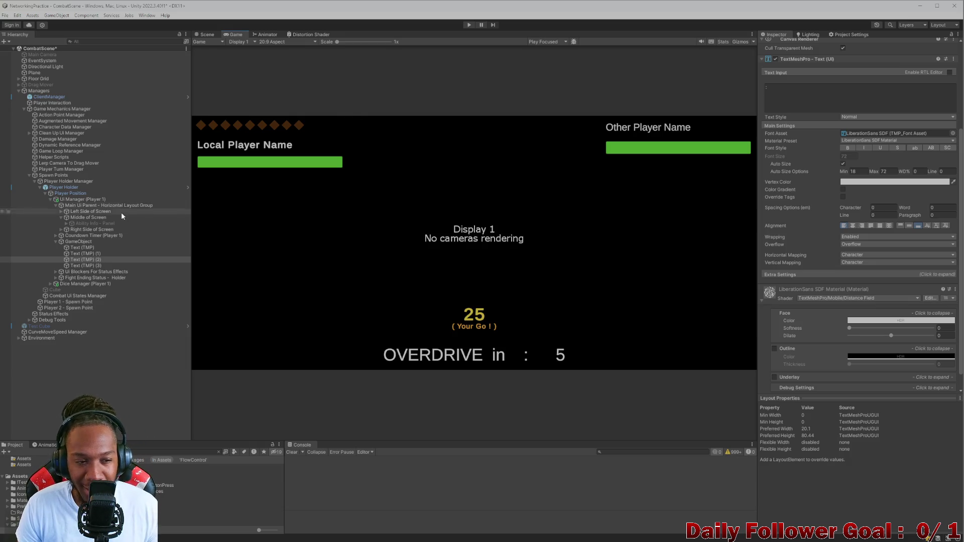
click(92, 260)
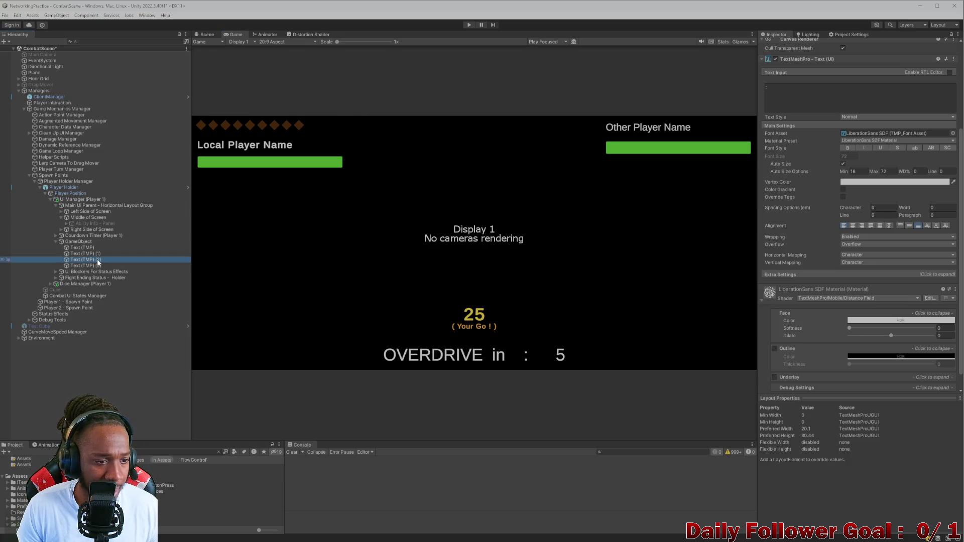
ctrl+click(89, 251)
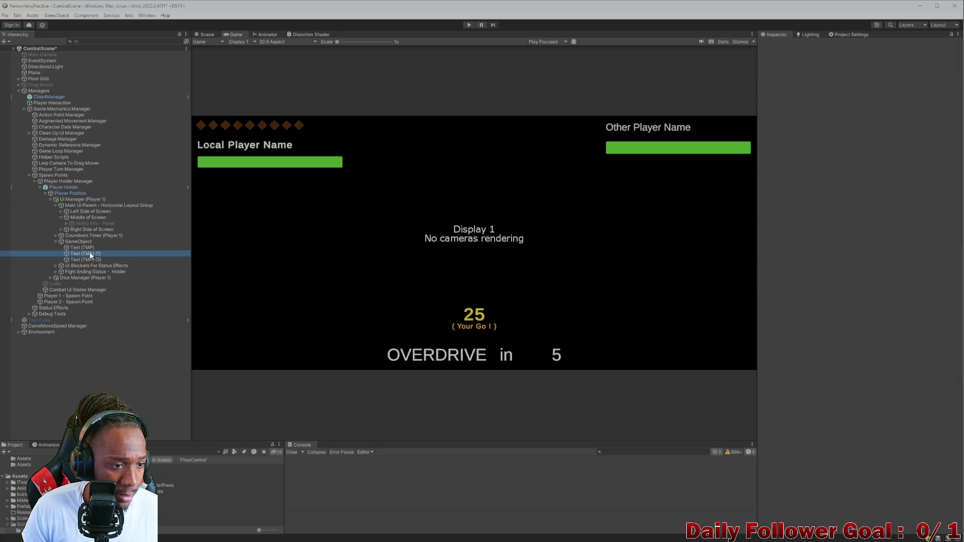
Delete the 'in' and colon labels and change the OVERDRIVE text to 'OVERDRIVE in:'.
key(Delete)
click(85, 247)
click(838, 219)
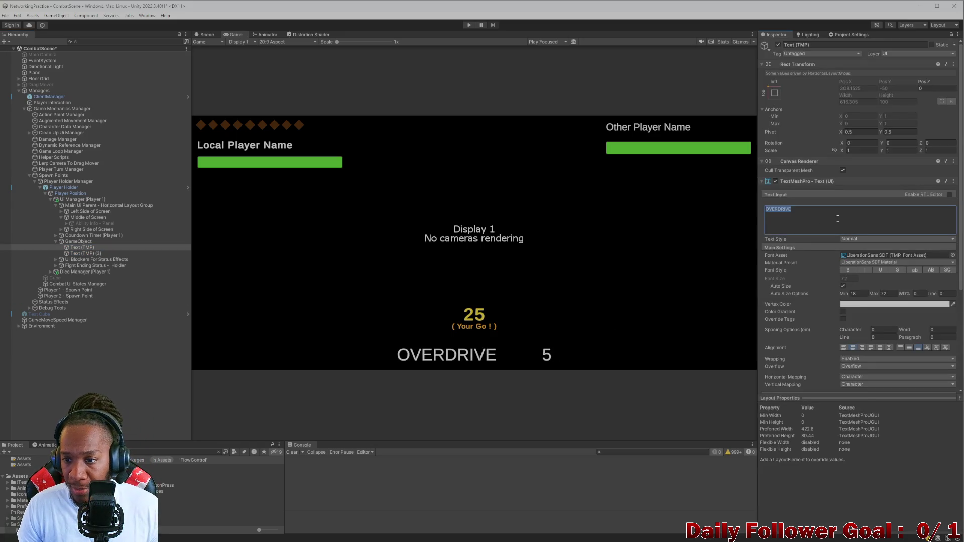
text( in)
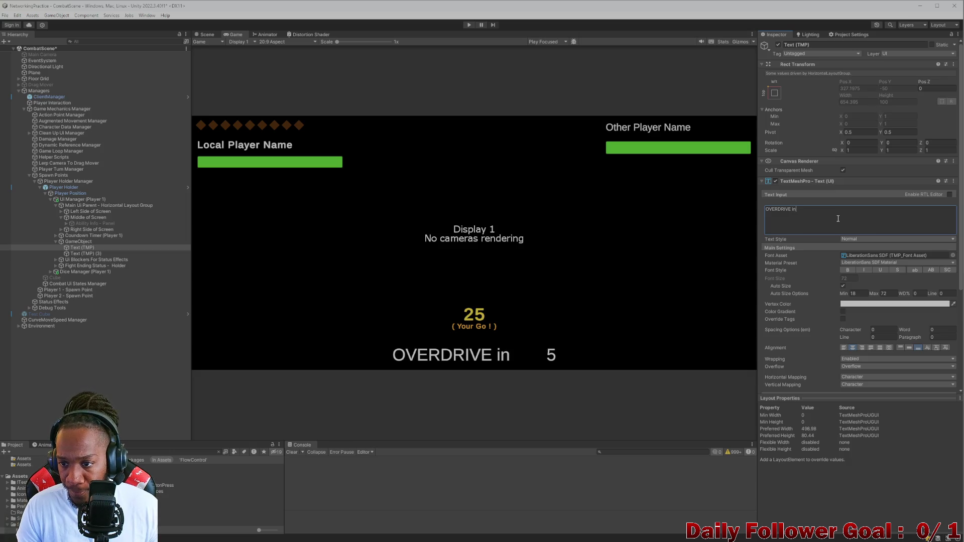
text(L)
key(BackSpace)
text(:)
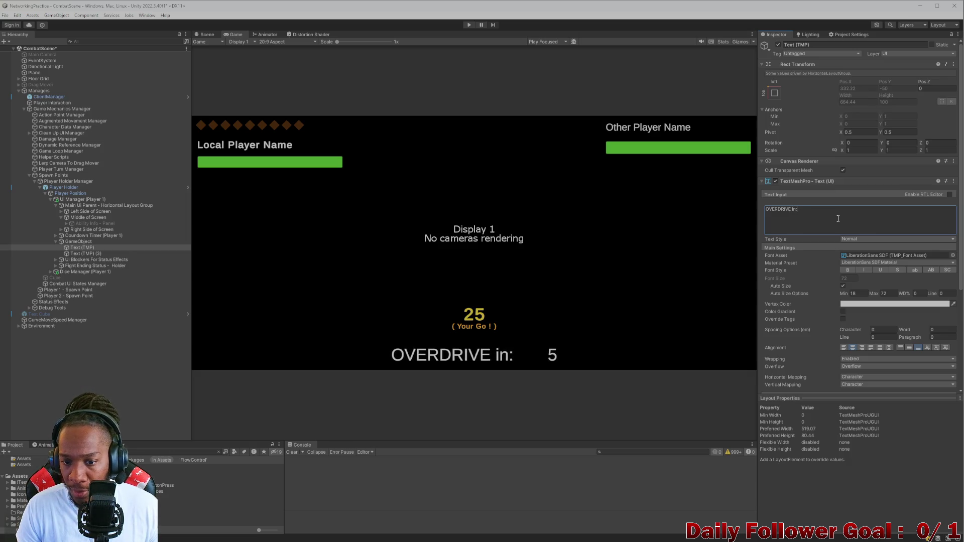
Left-align the '5' text object.
click(78, 254)
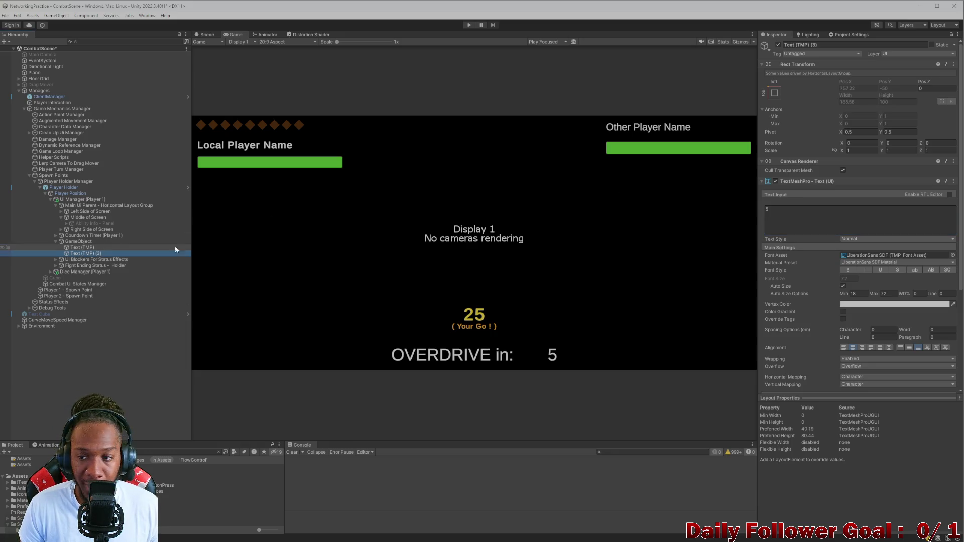
scroll(899, 287, down, 2)
click(846, 309)
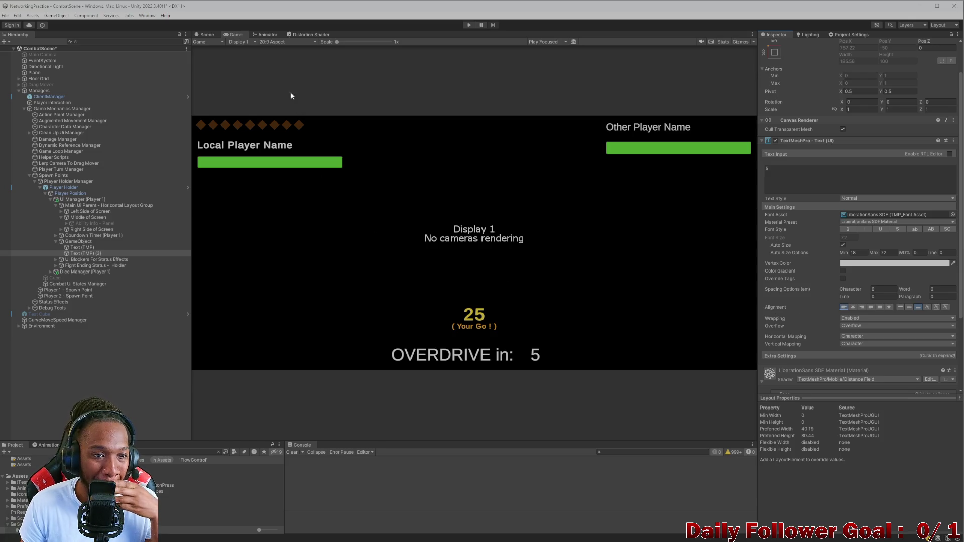
click(79, 247)
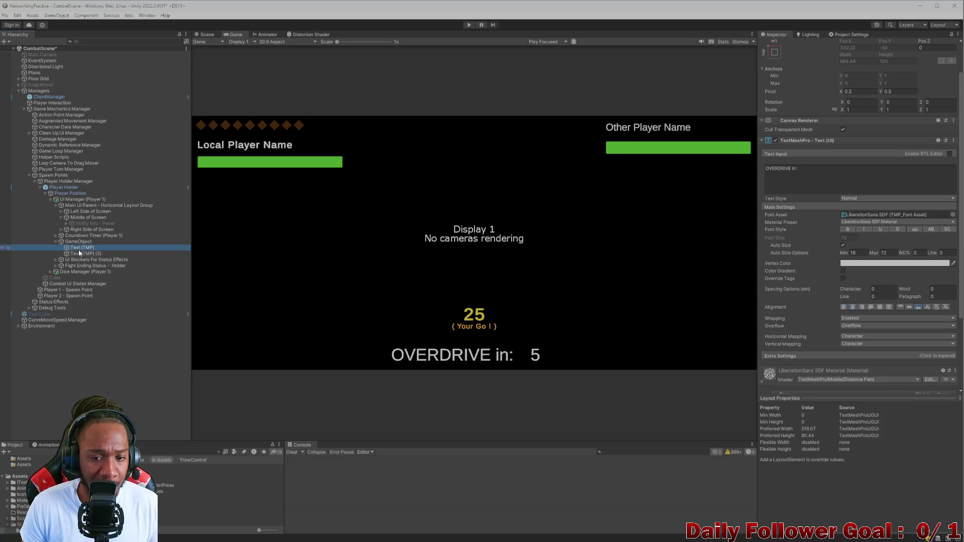
click(83, 254)
click(207, 35)
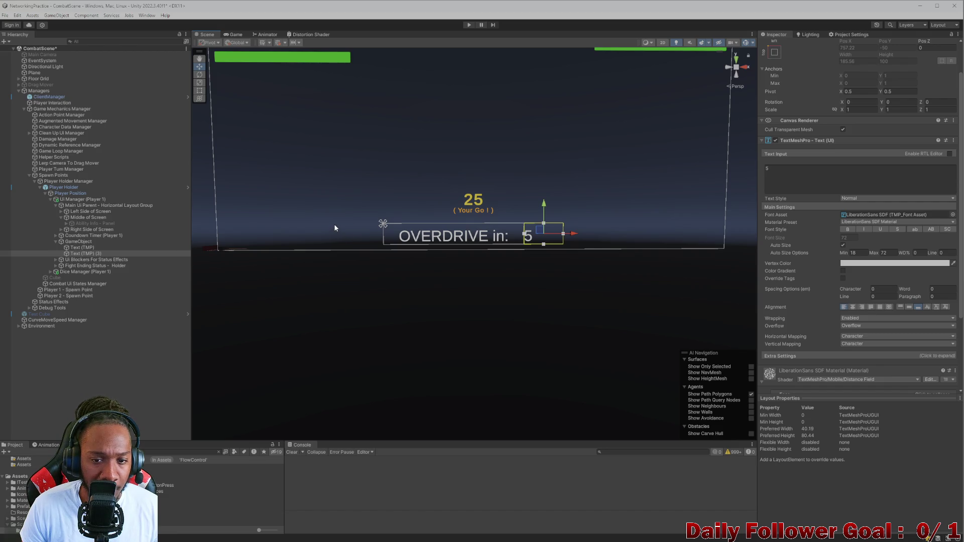
Right-align the 'OVERDRIVE in:' label against the 5 and compare Scene and Game views.
click(89, 248)
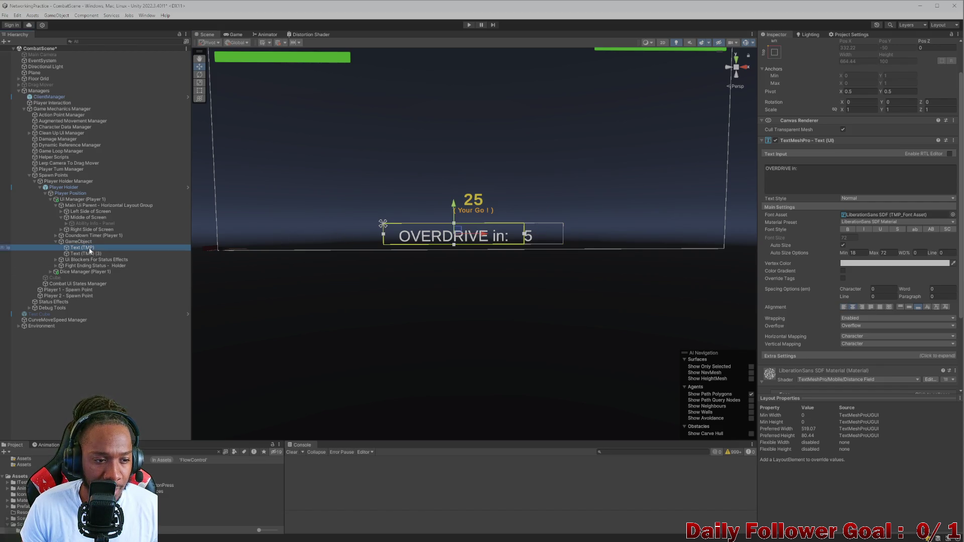
scroll(872, 284, down, 2)
click(862, 287)
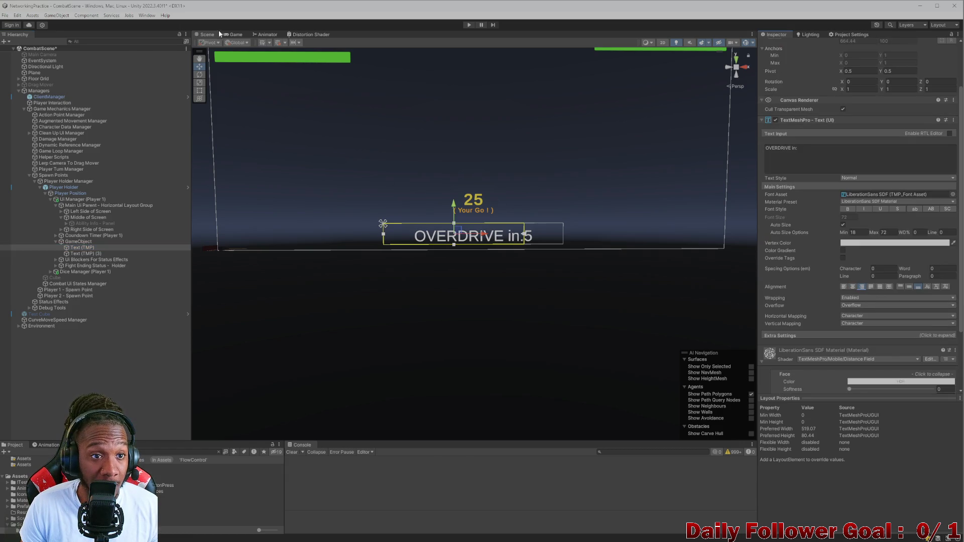
click(234, 35)
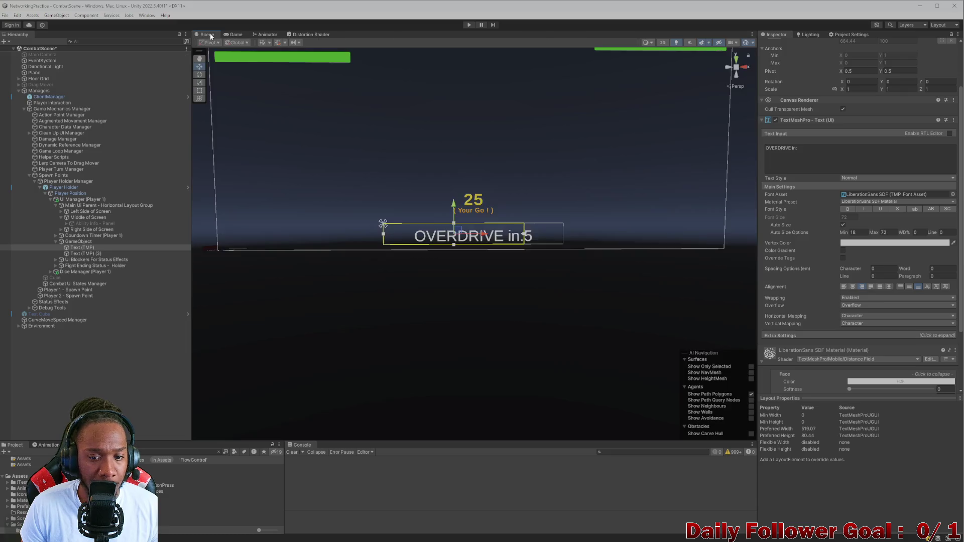
click(207, 35)
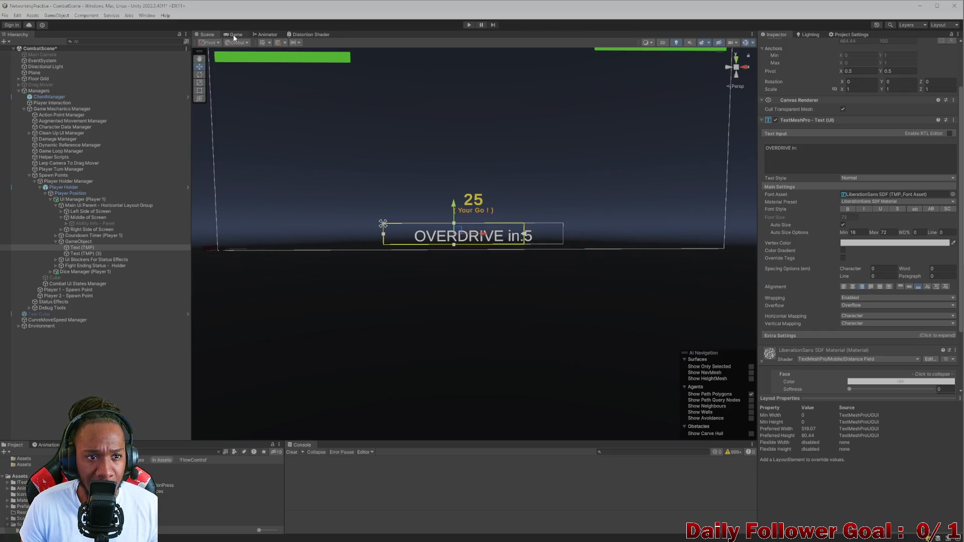
click(236, 34)
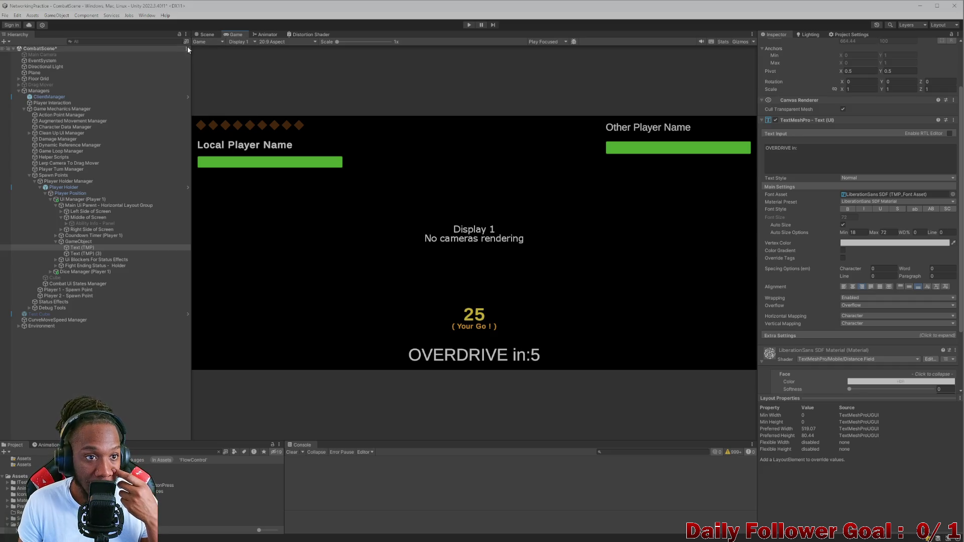
click(207, 36)
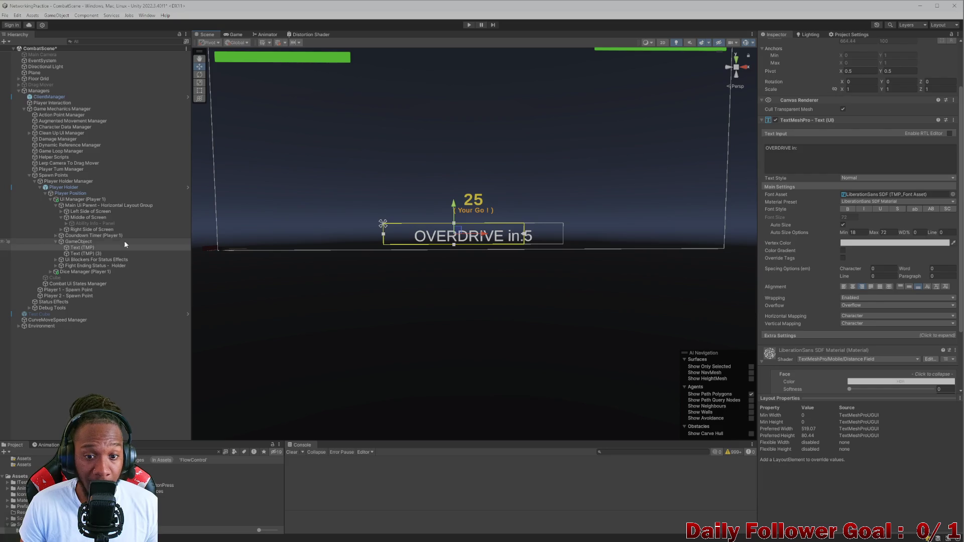
click(225, 36)
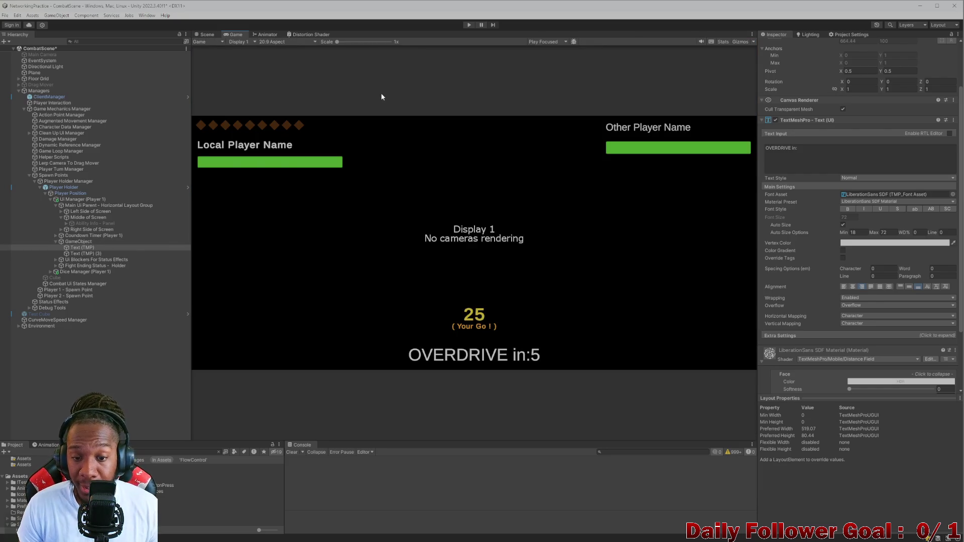
click(68, 243)
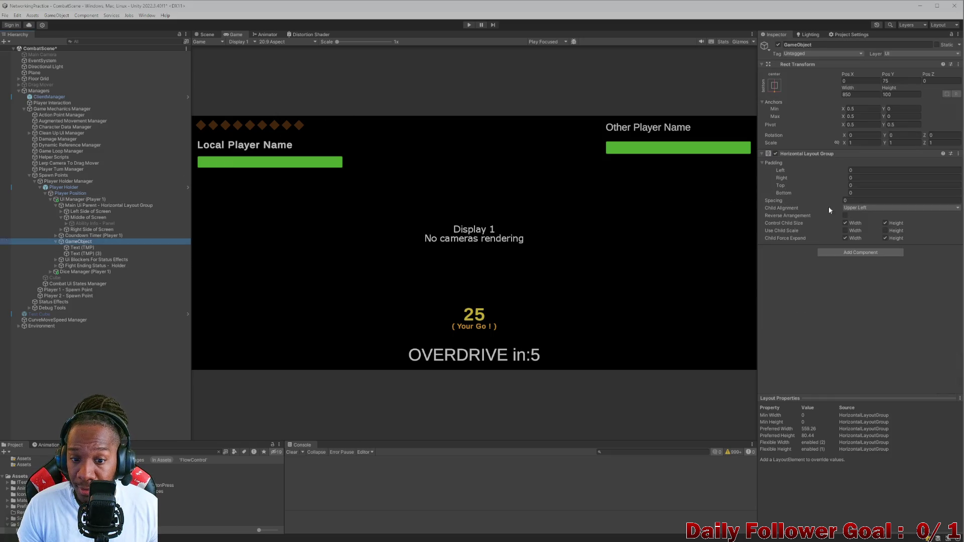
Set the row's Horizontal Layout Group spacing to 10 and check the 'OVERDRIVE in: 5' gap in the game view.
click(877, 199)
text(10)
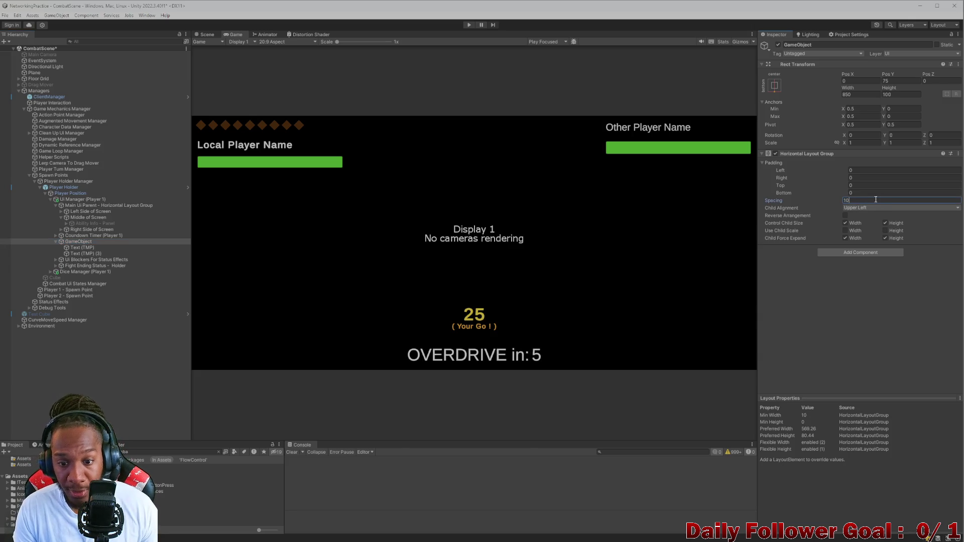
click(208, 34)
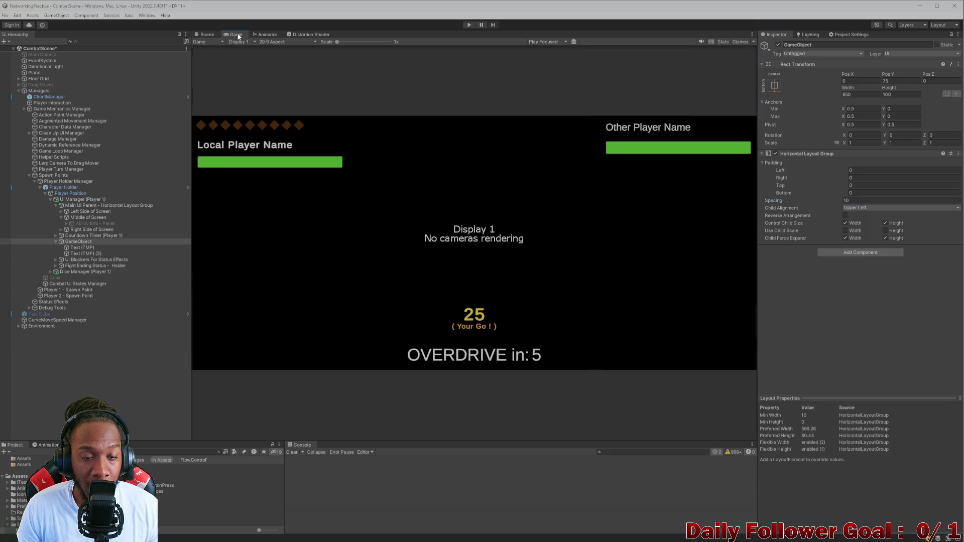
click(236, 34)
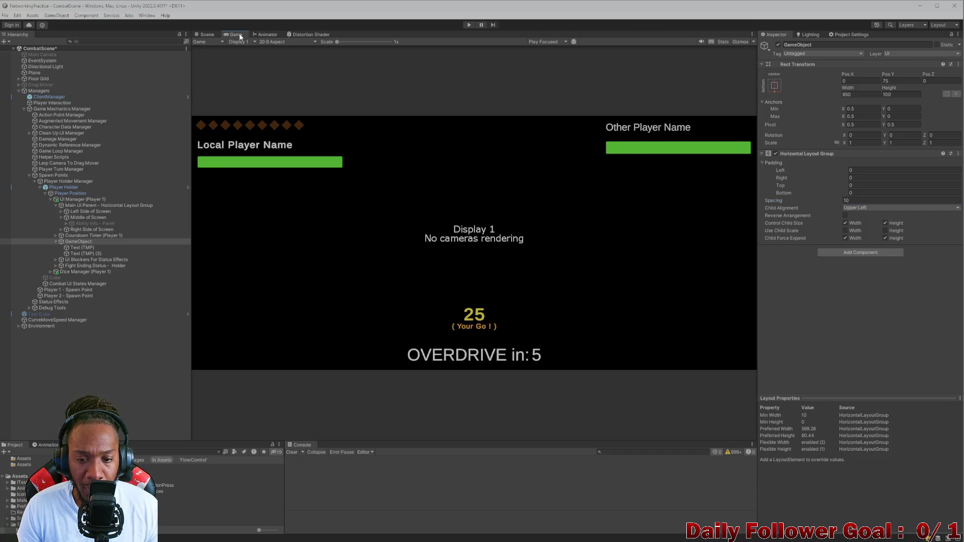
click(76, 242)
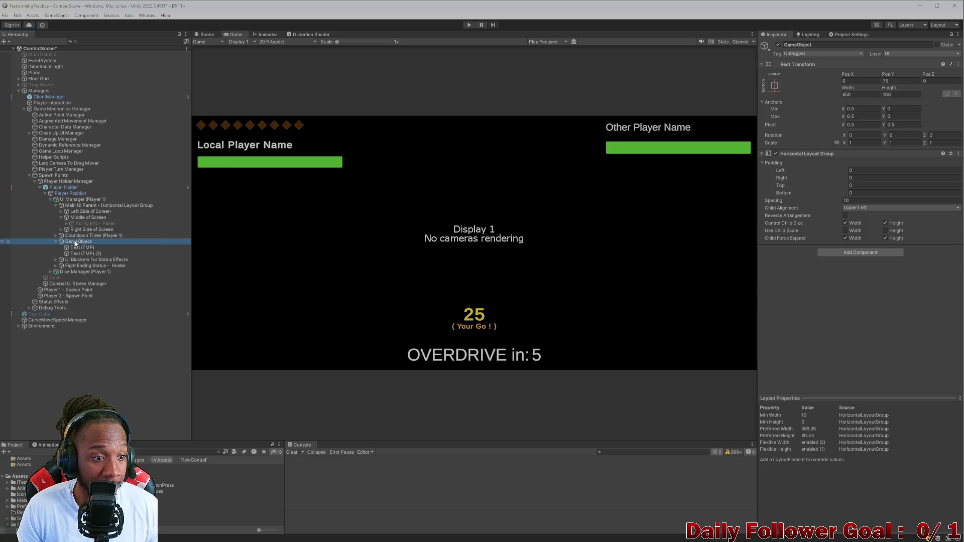
Create a new empty child under the row's GameObject and move it to the top.
right_click(76, 244)
click(106, 351)
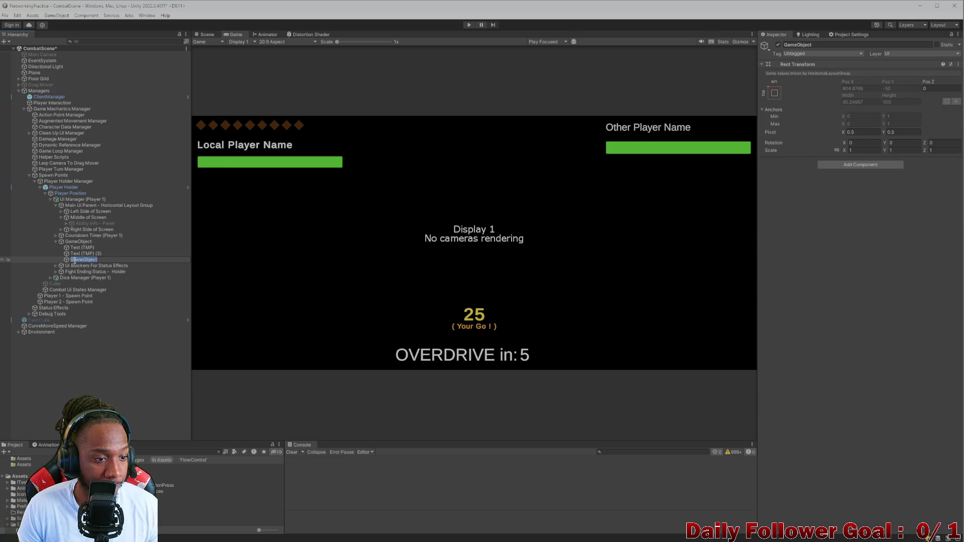
key(Return)
drag(70, 259, 71, 246)
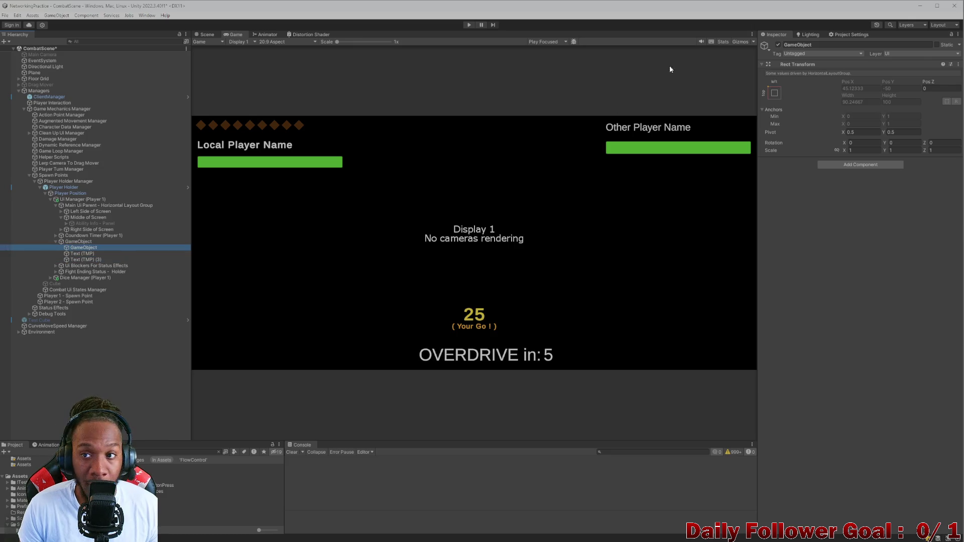
Rename the new empty object to 'Turns Til Overdrive Text - Parent'.
click(846, 46)
key(BackSpace)
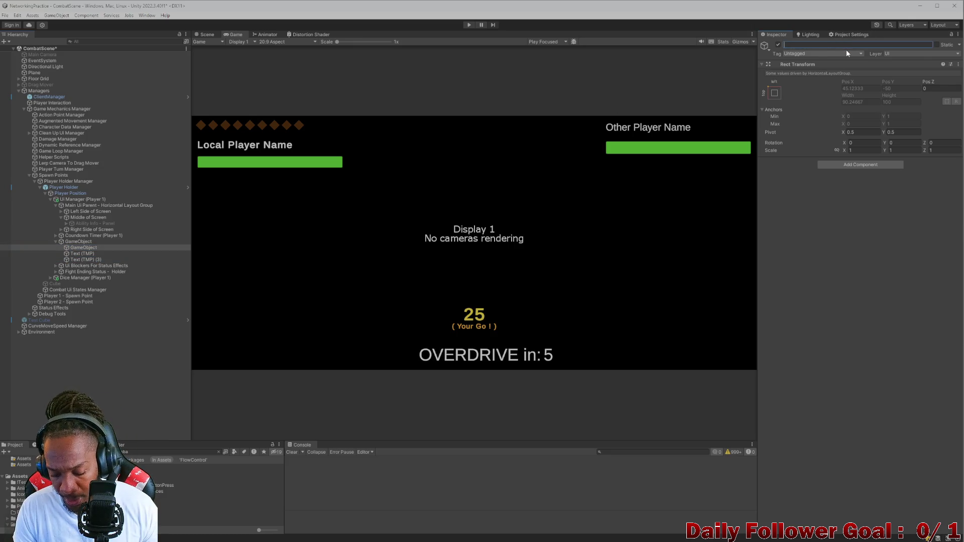
text(TU)
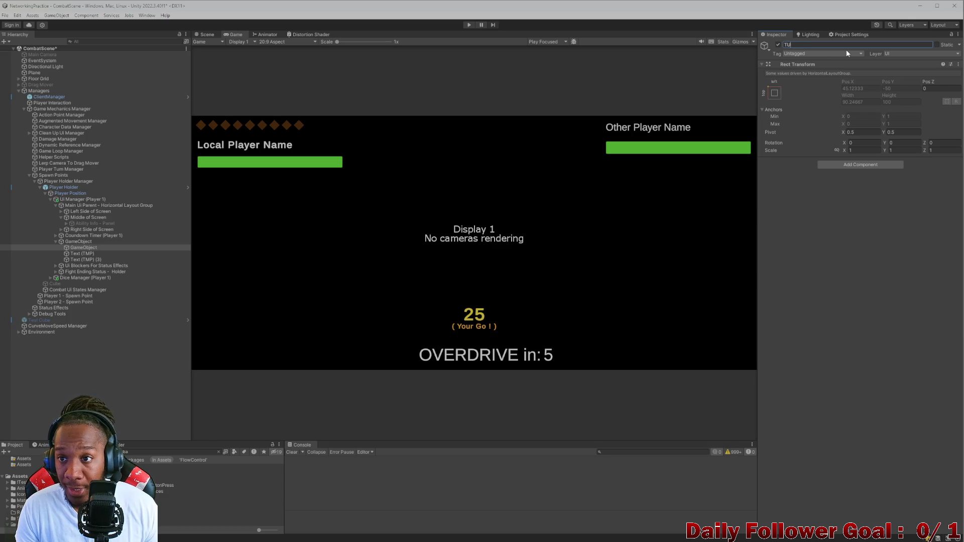
key(BackSpace)
text(urns )
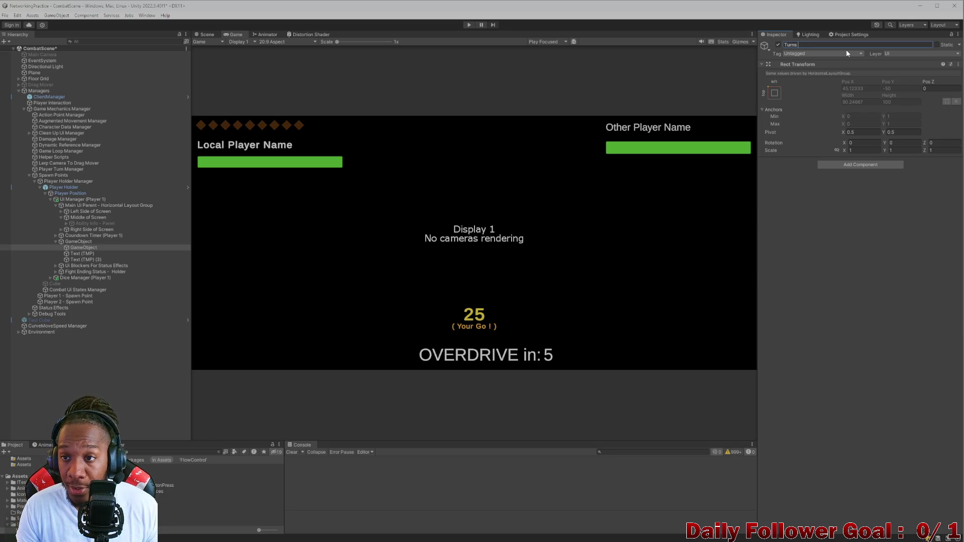
text(Til OV)
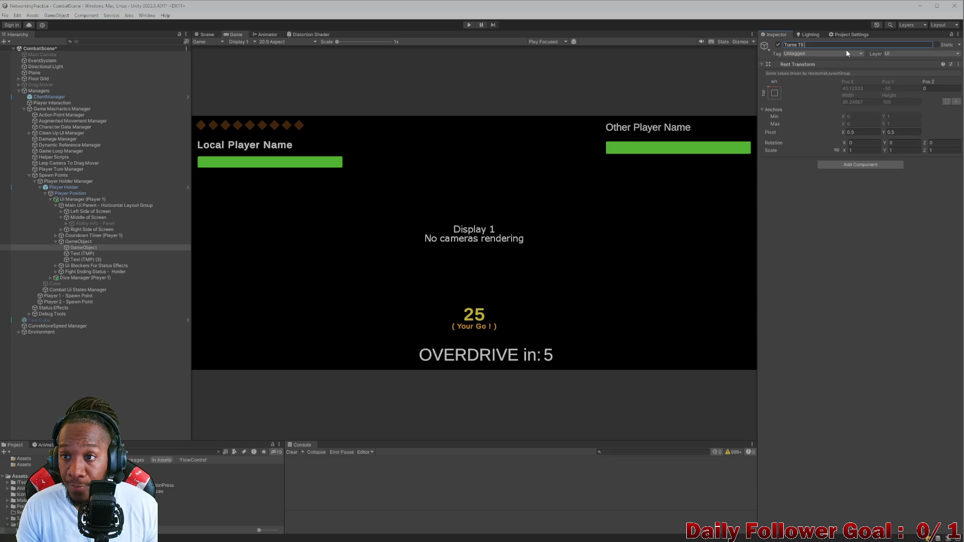
key(BackSpace)
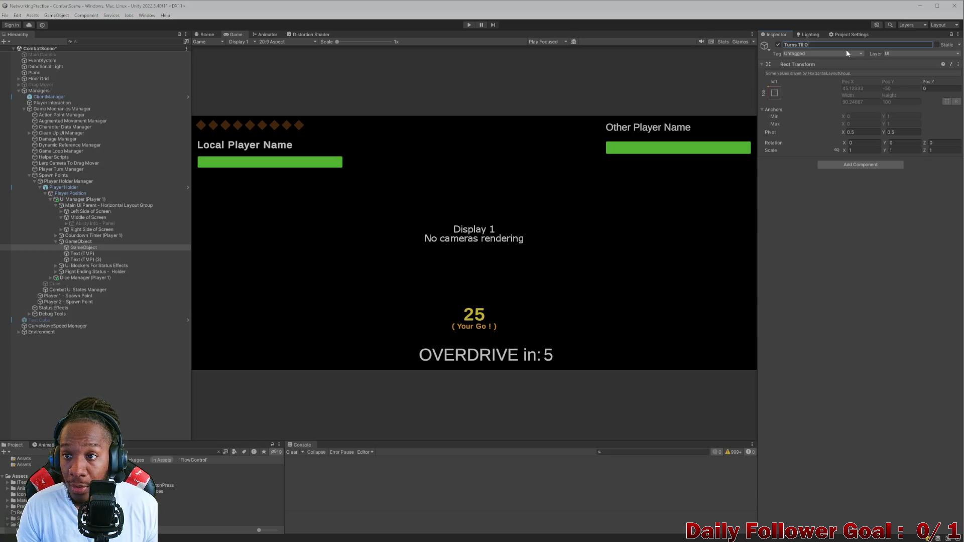
text(verdrive -)
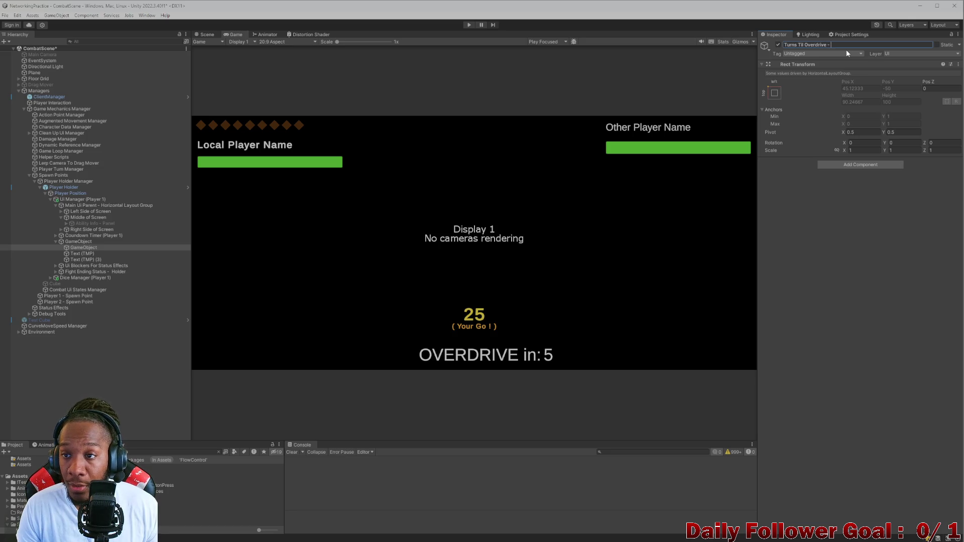
text(xt )
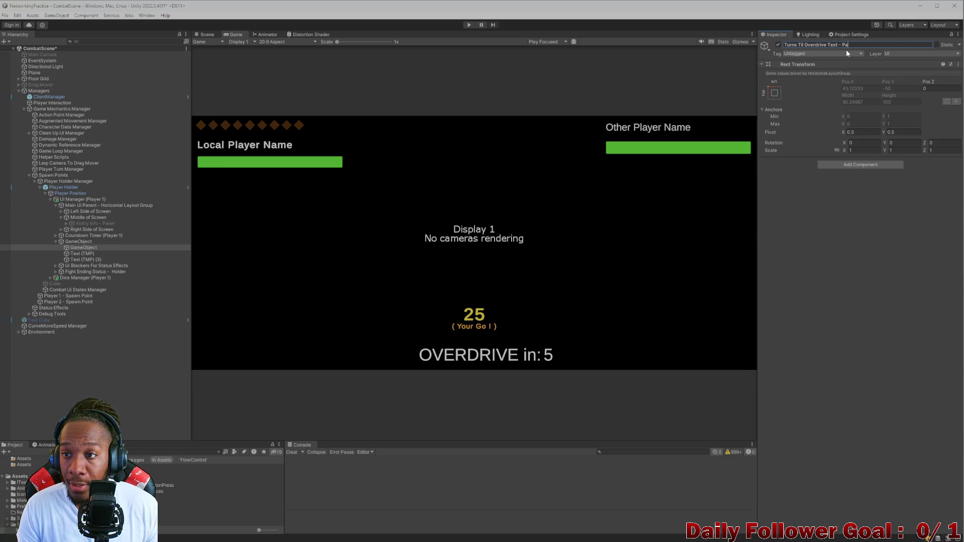
text(rent)
key(Return)
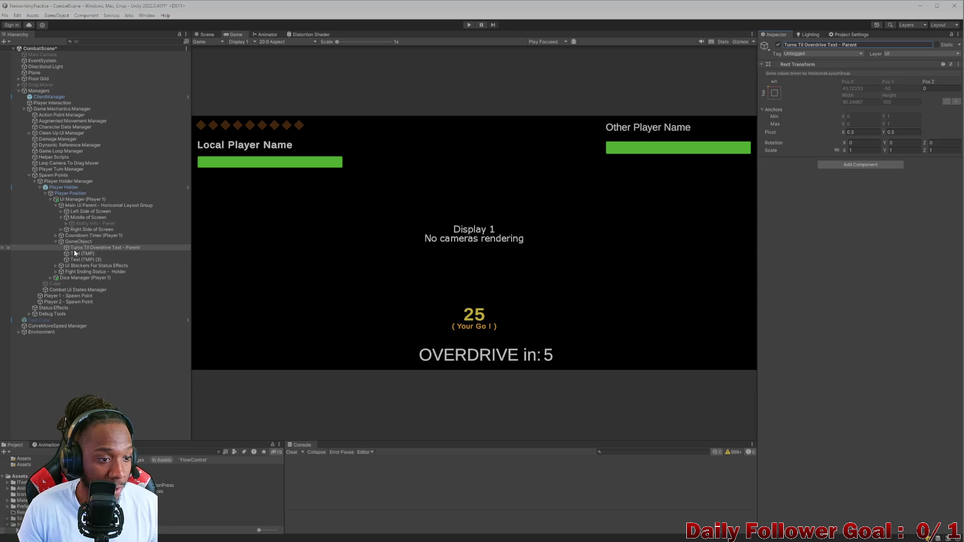
click(75, 254)
shift+click(83, 259)
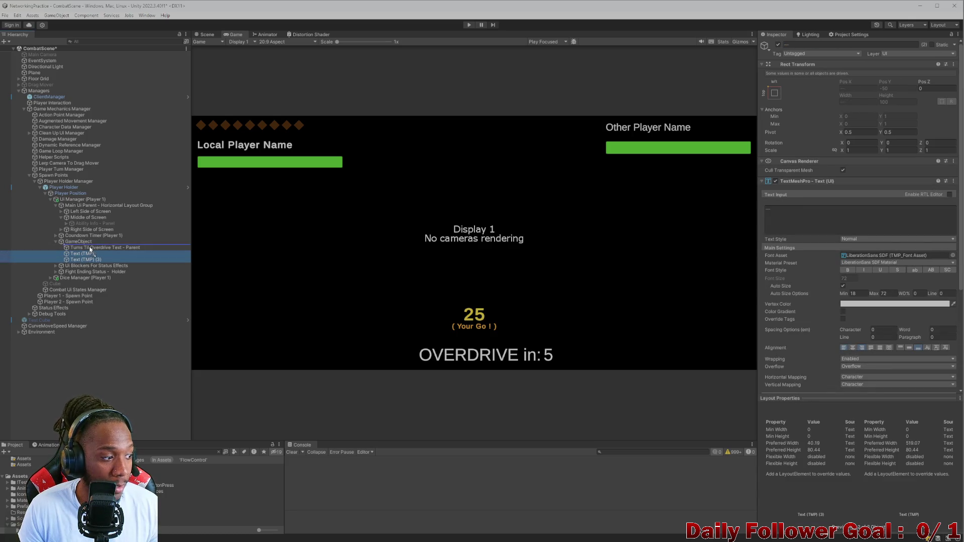
Nest both text objects under Turns Til Overdrive Text - Parent and inspect each one.
drag(90, 248, 91, 249)
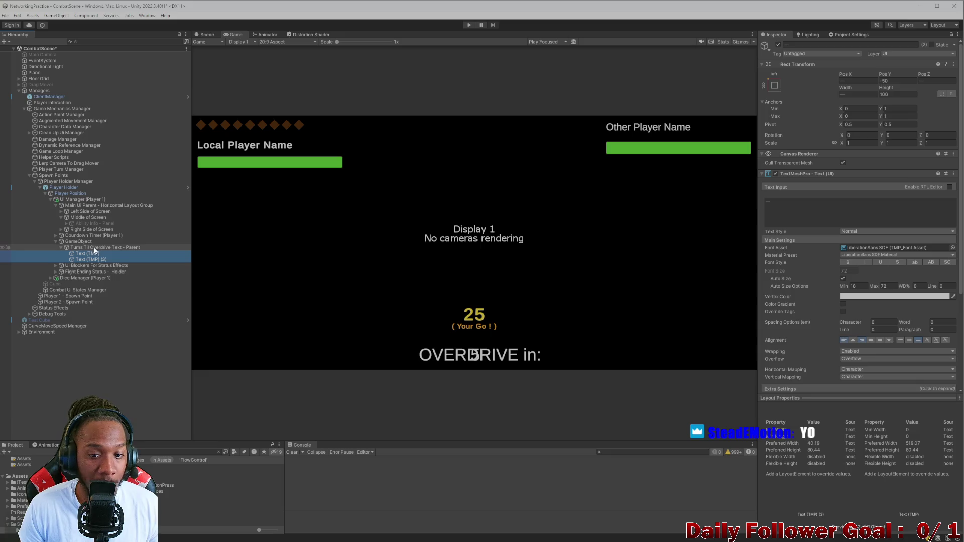
click(93, 253)
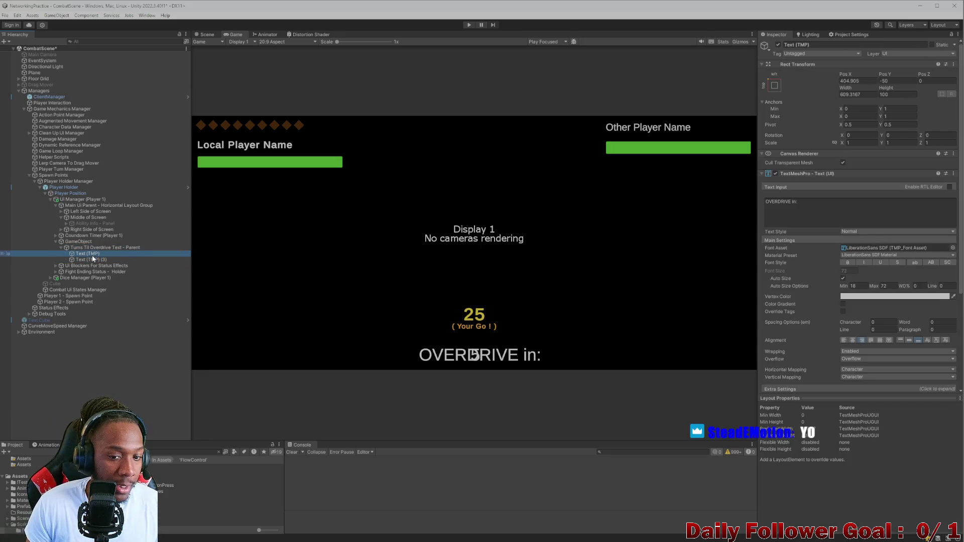
key(Down)
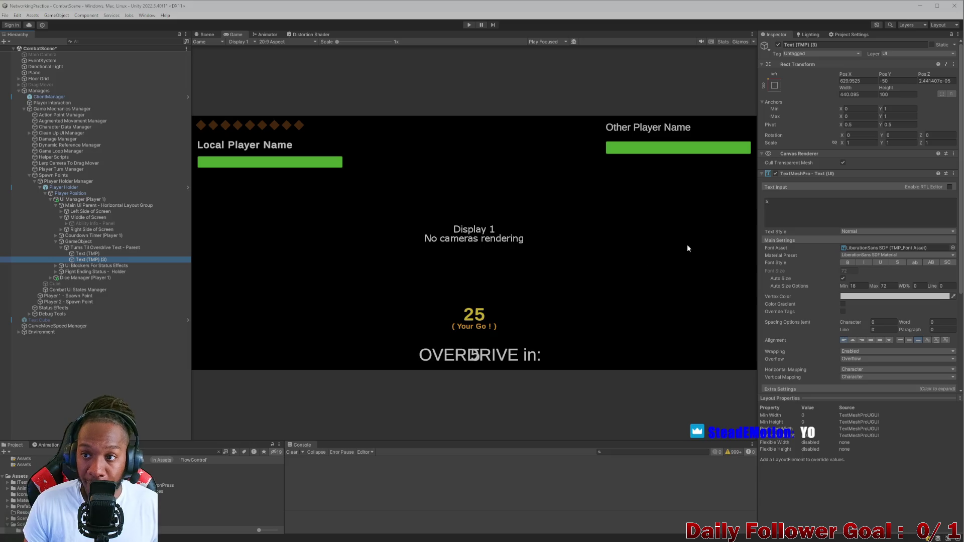
click(85, 254)
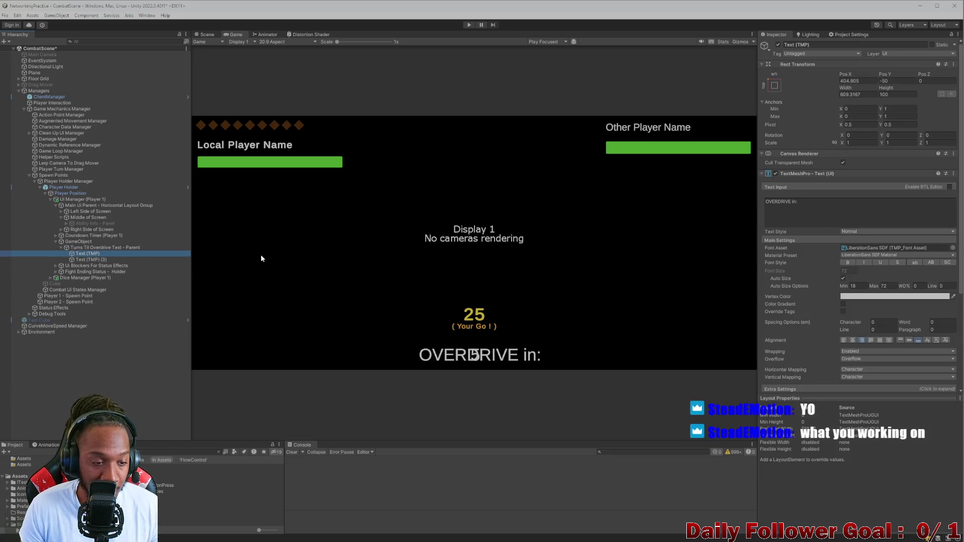
scroll(862, 273, down, 1)
scroll(850, 324, down, 3)
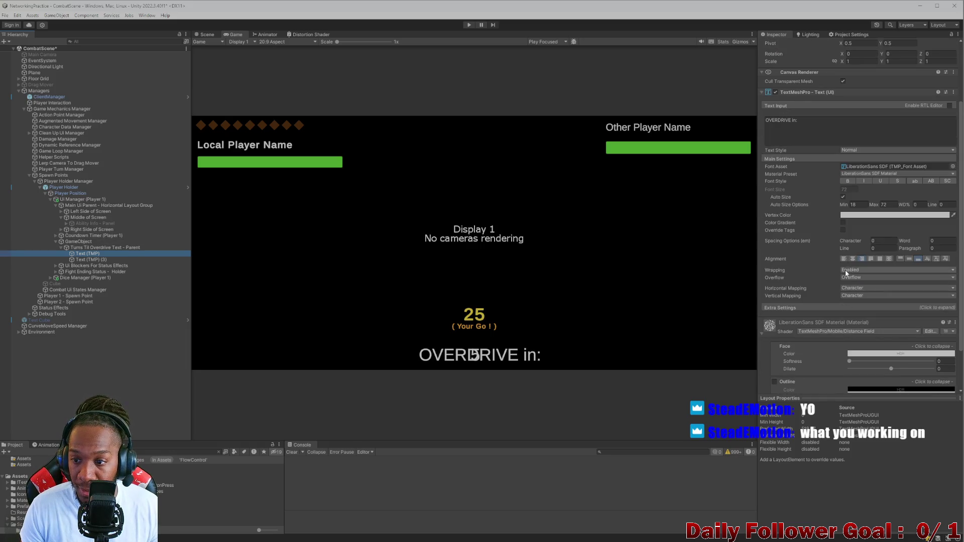
In the Scene view, move the 5 text to the right of the 'OVERDRIVE in:' label.
click(89, 260)
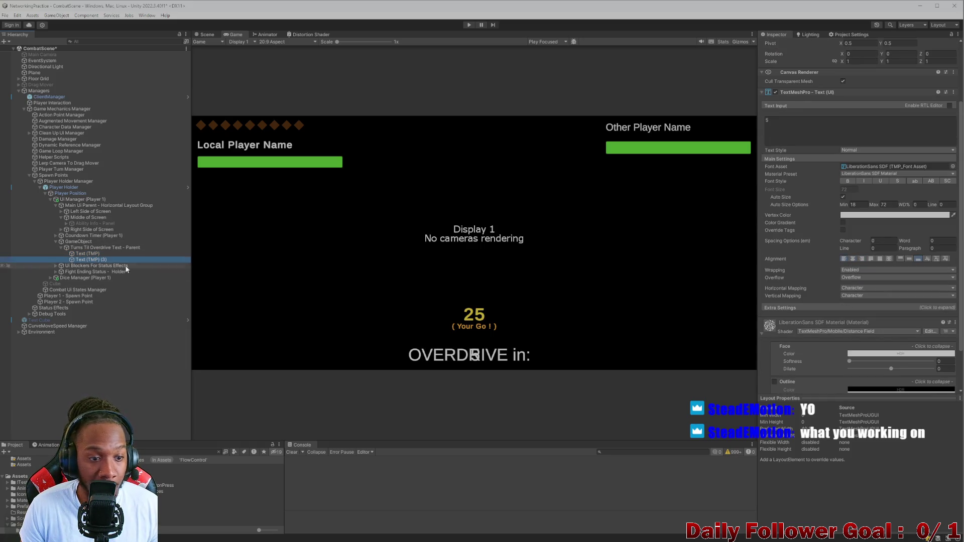
scroll(834, 301, down, 3)
scroll(847, 293, up, 3)
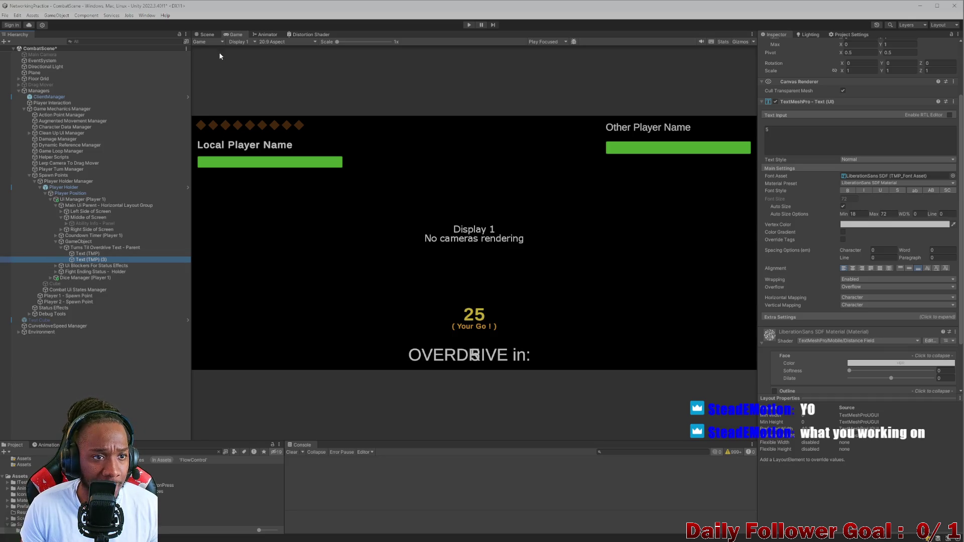
click(205, 34)
drag(550, 234, 609, 234)
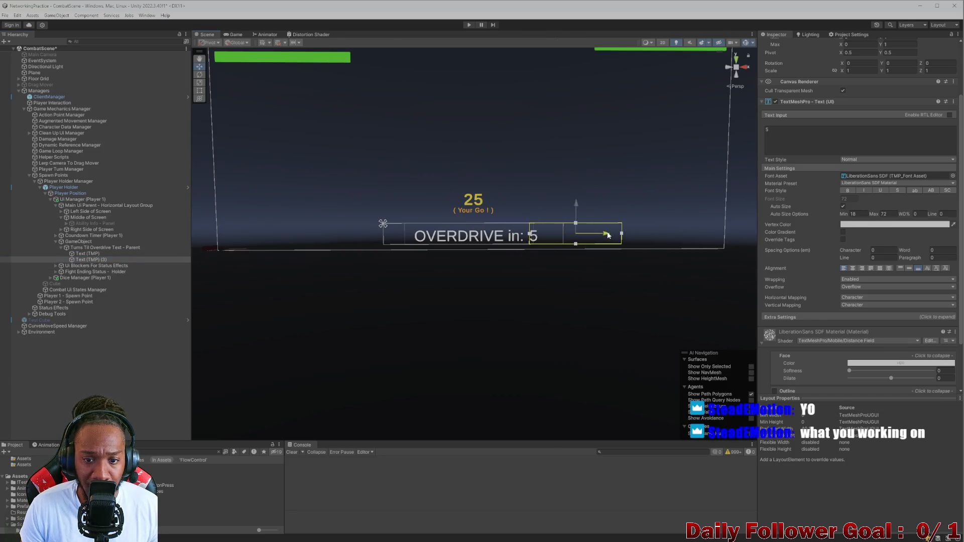
Centre-align the 'OVERDRIVE in:' label and compare the row in Scene and Game views.
click(236, 35)
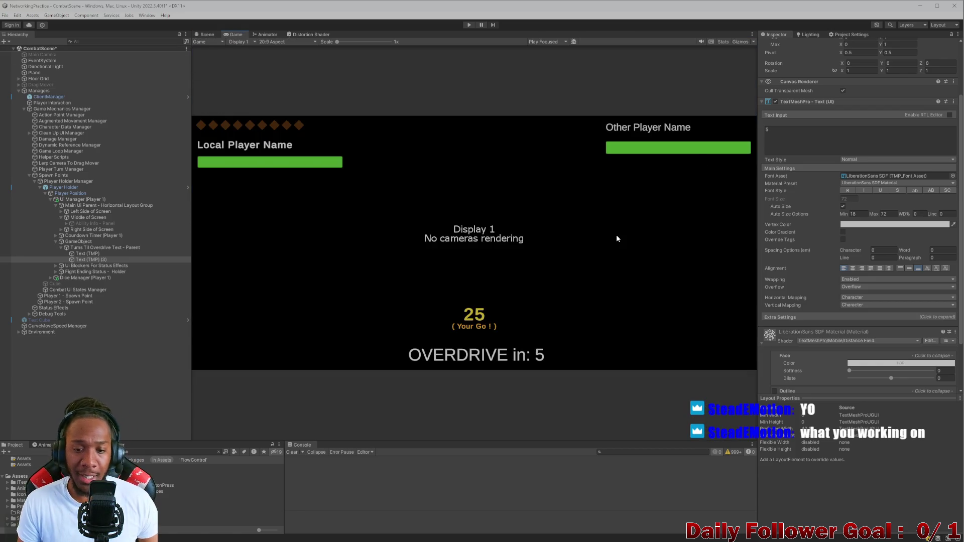
click(84, 255)
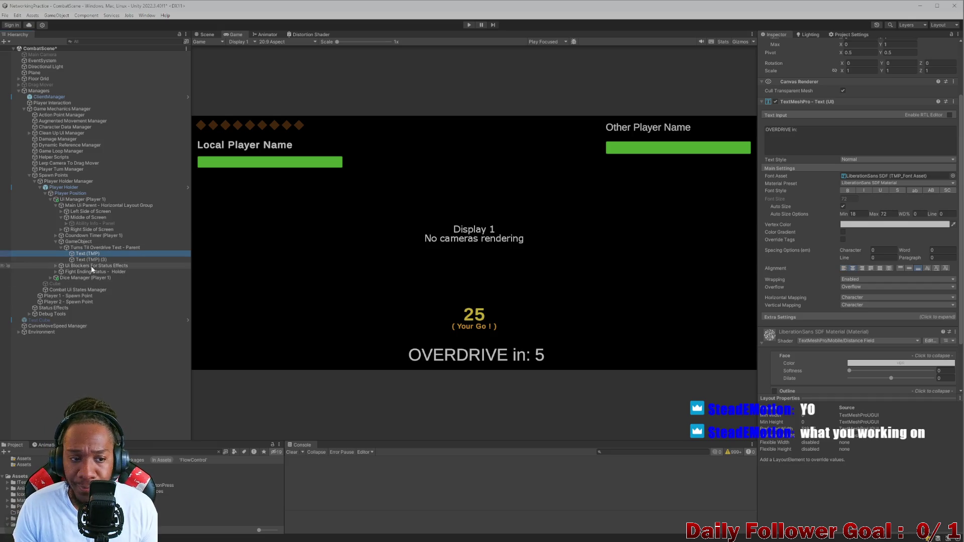
scroll(801, 285, down, 3)
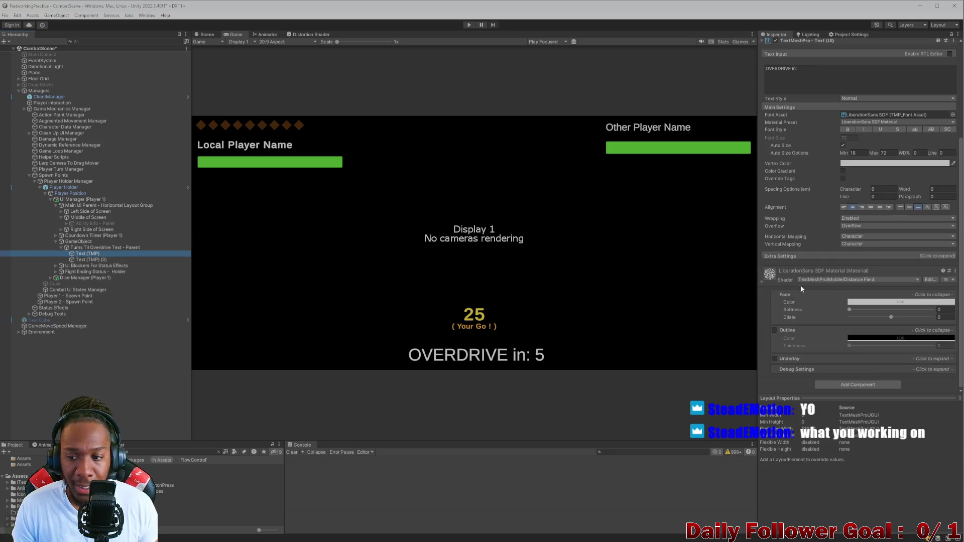
click(845, 207)
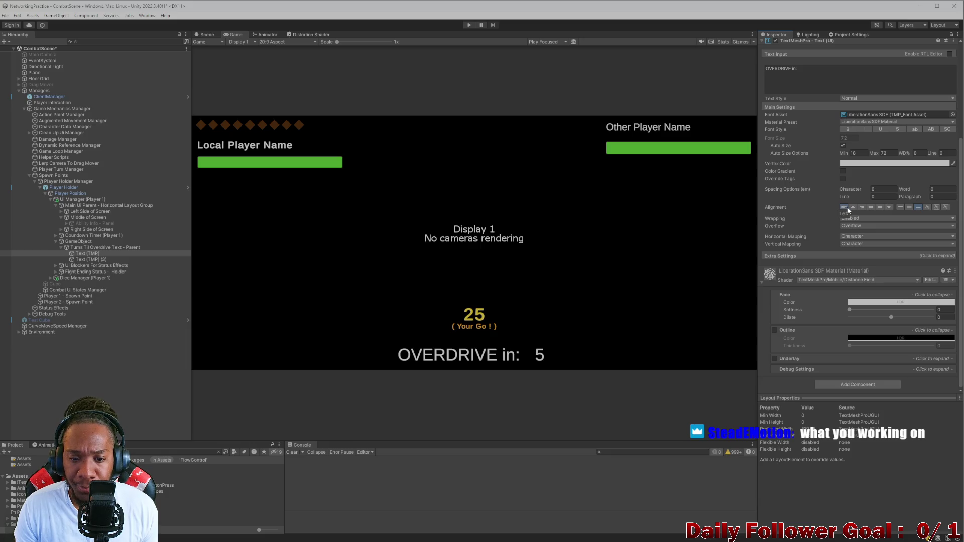
click(853, 207)
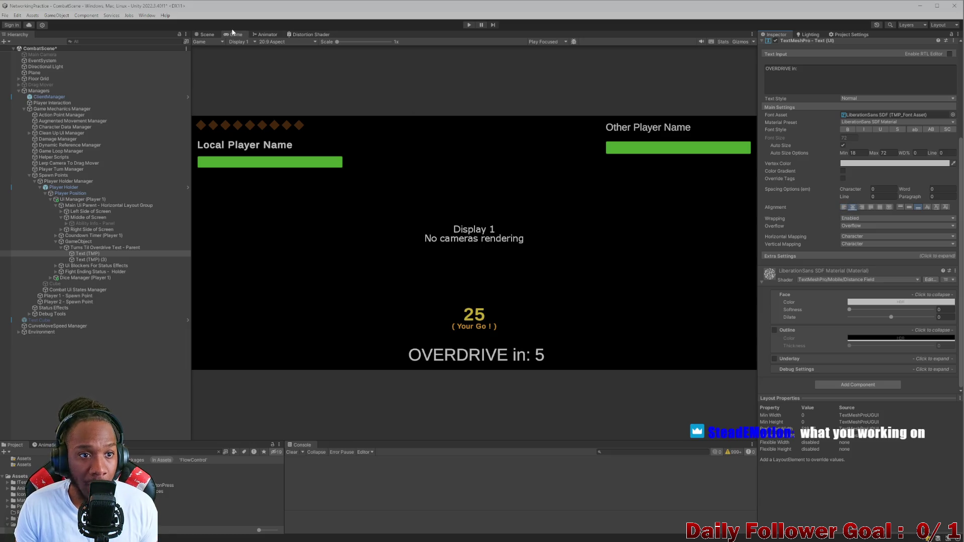
click(206, 34)
scroll(391, 179, down, 3)
click(236, 35)
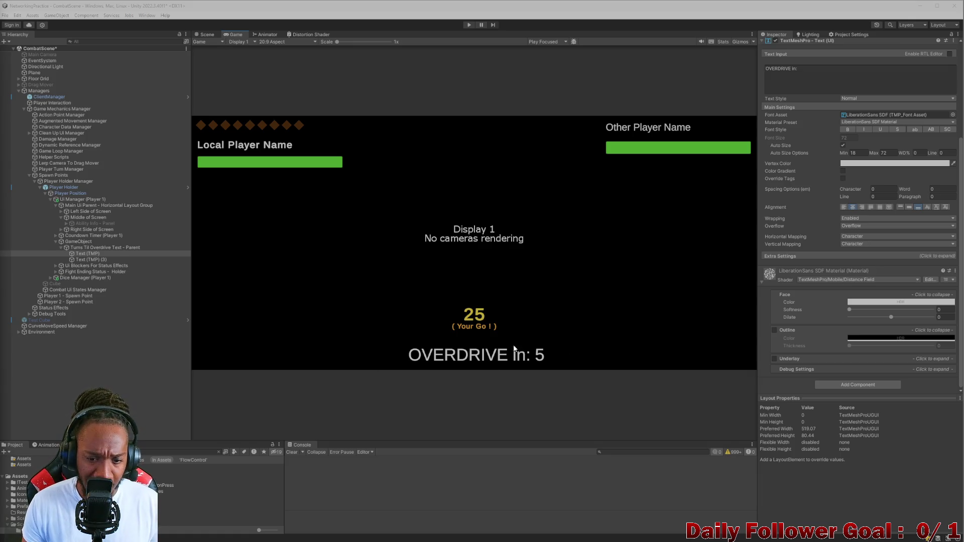
Compare the combat UI layout by switching between the Scene and Game views.
click(206, 32)
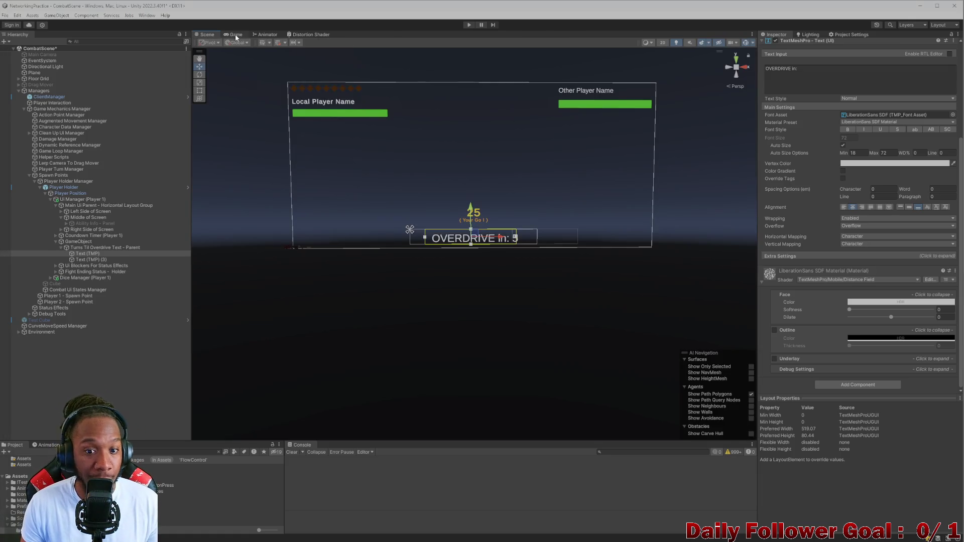
click(235, 34)
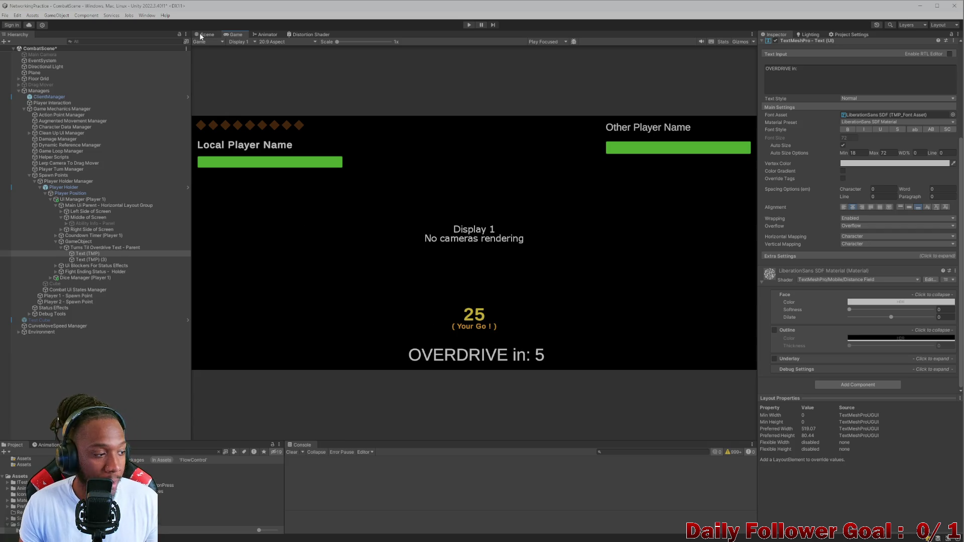
click(200, 34)
scroll(467, 281, up, 5)
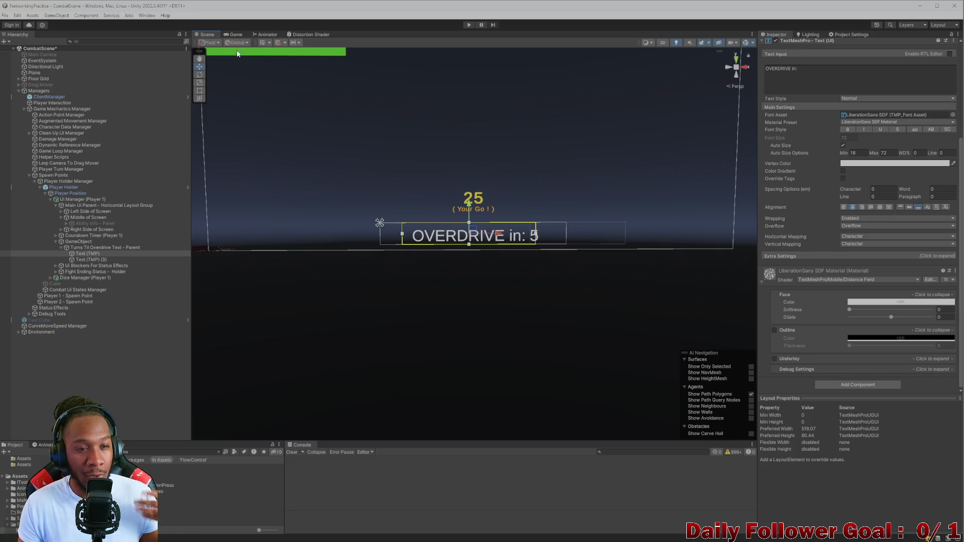
click(231, 34)
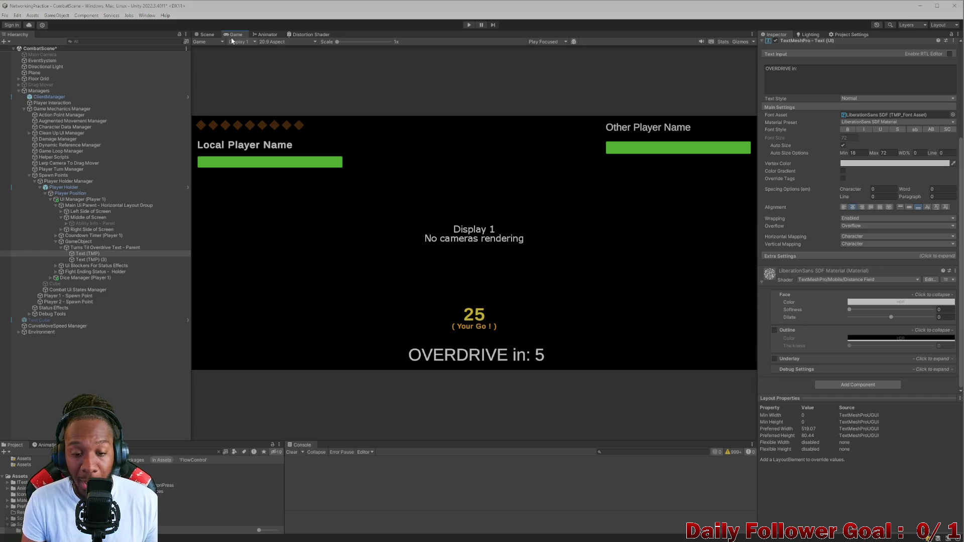
click(208, 35)
click(228, 35)
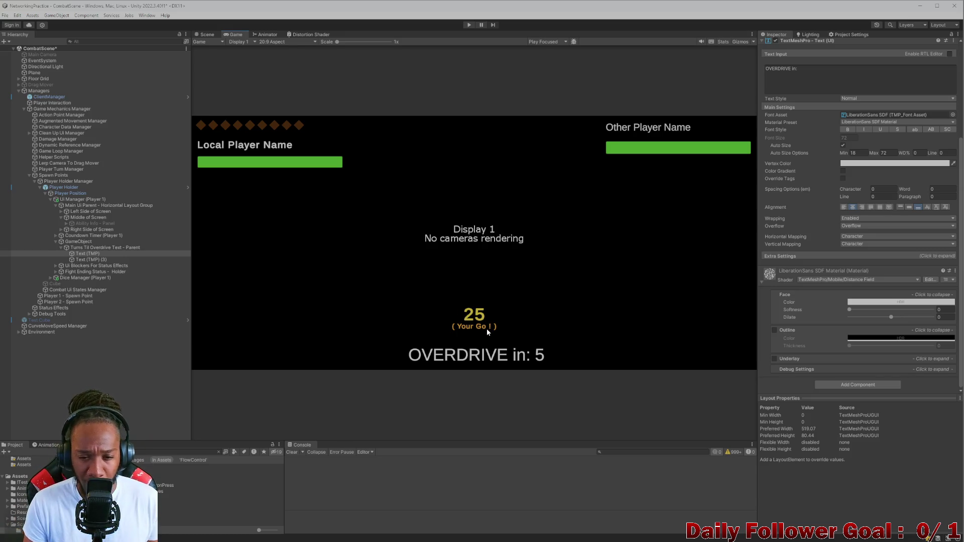
click(207, 35)
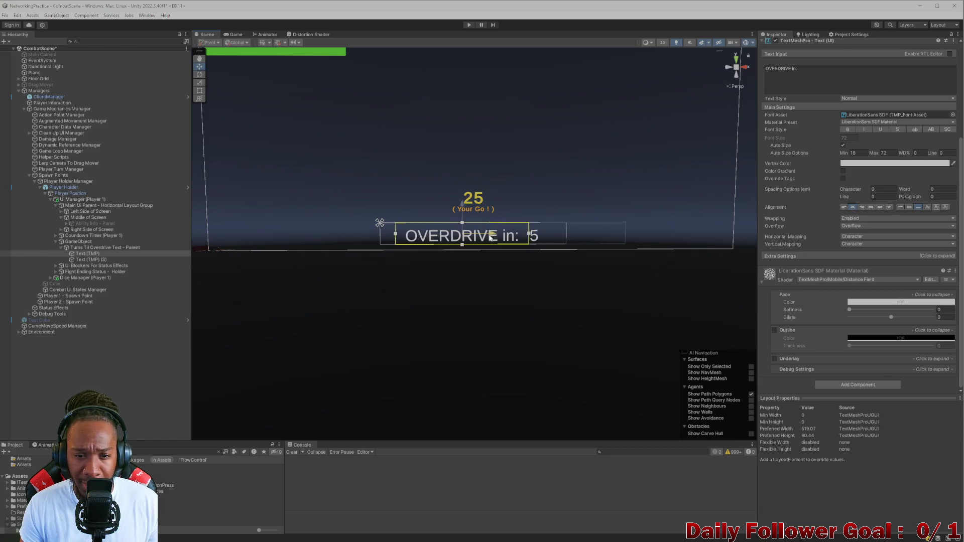
click(234, 35)
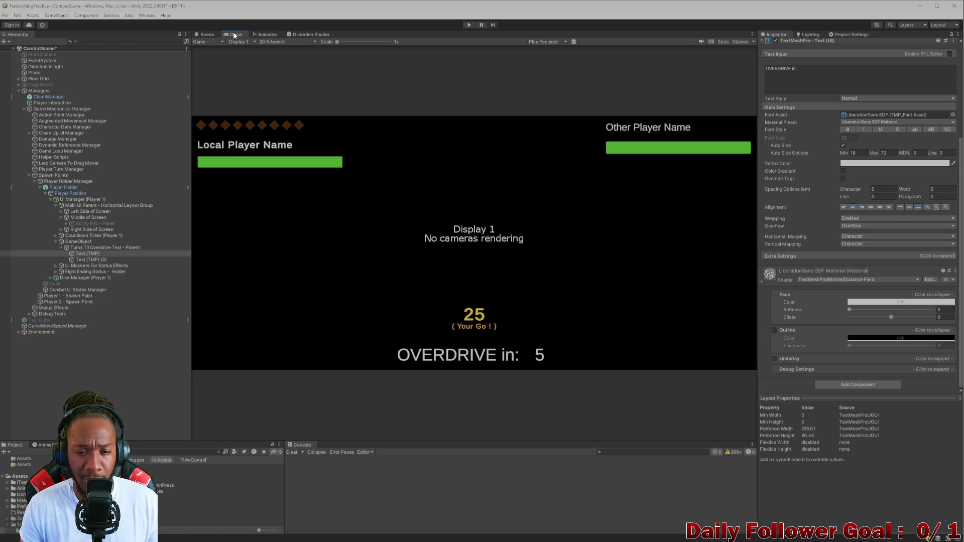
click(207, 35)
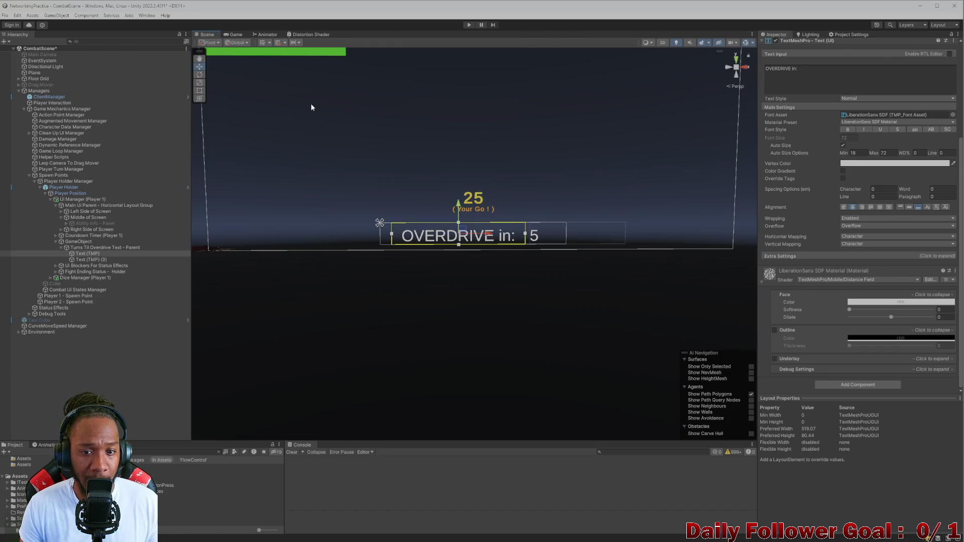
Select both text objects and review the row again in Scene and Game views.
ctrl+click(98, 259)
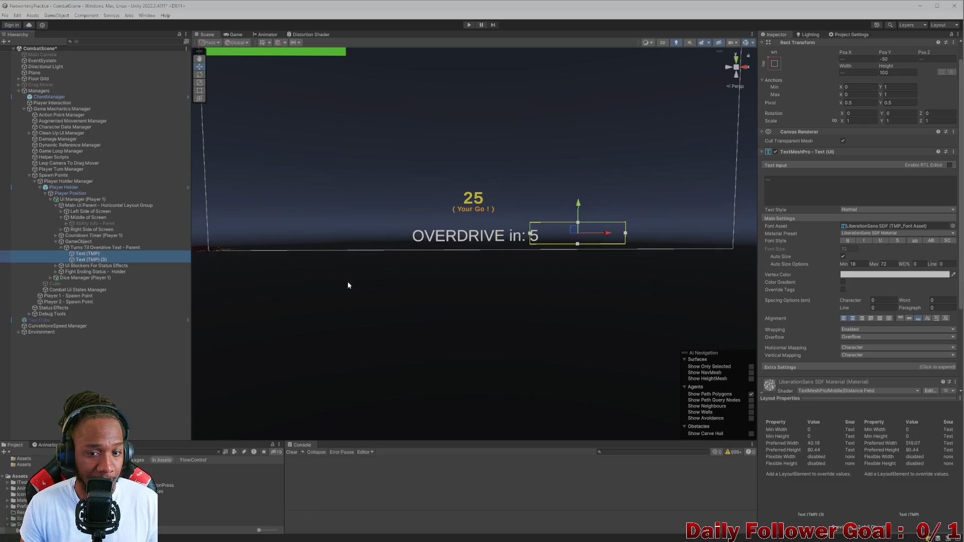
click(595, 232)
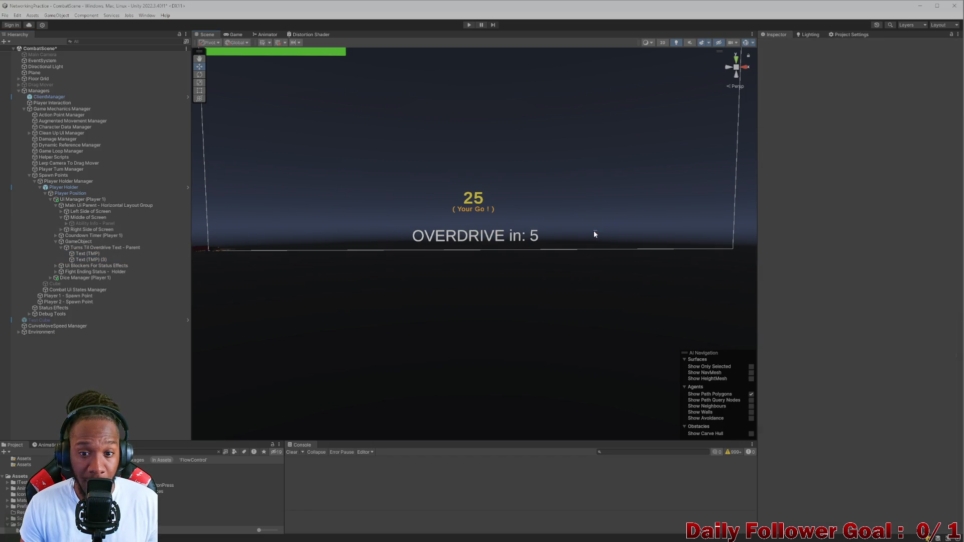
key(ctrl+z)
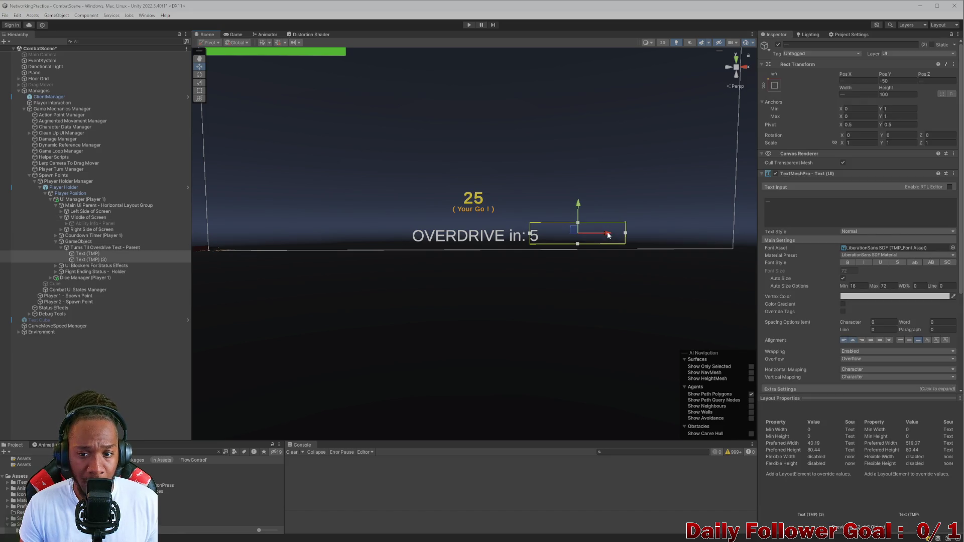
click(234, 35)
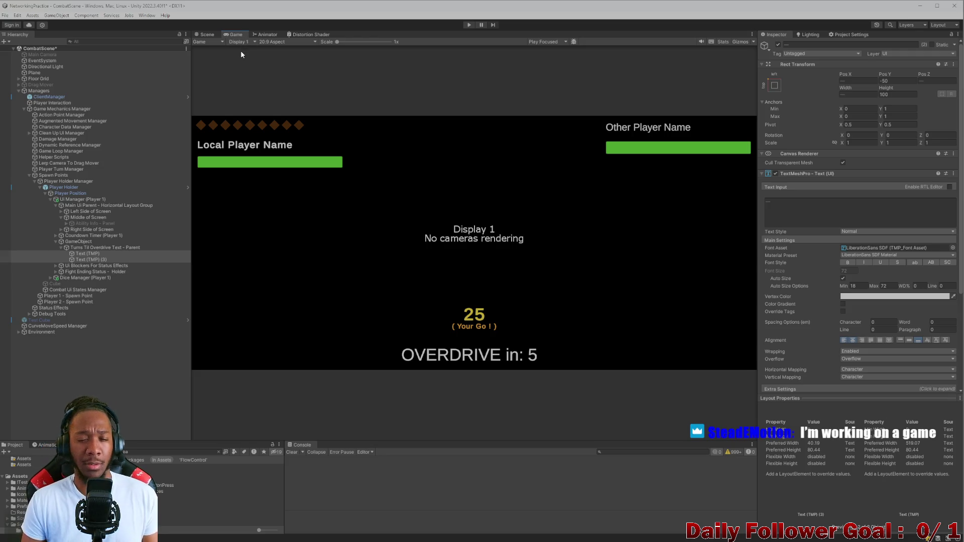
click(206, 34)
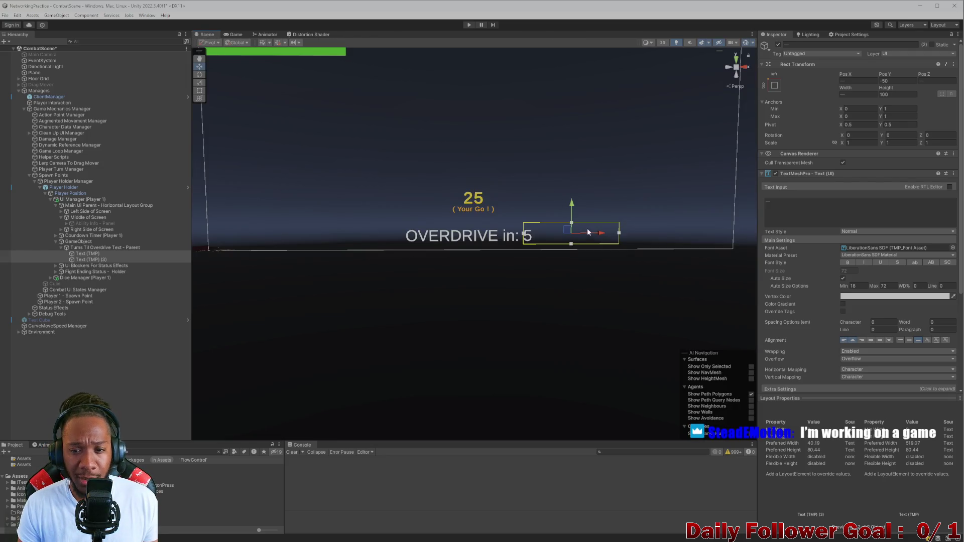
click(236, 34)
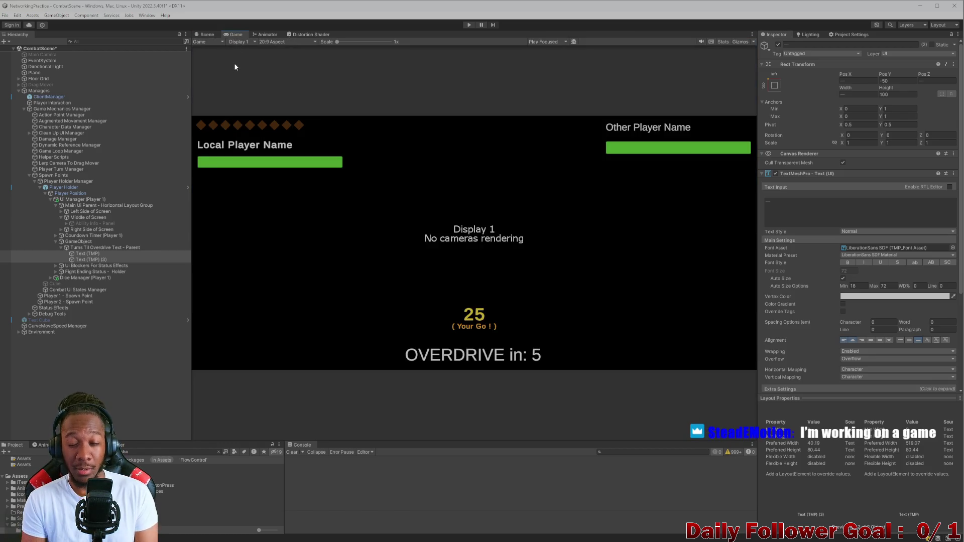
click(205, 35)
click(232, 35)
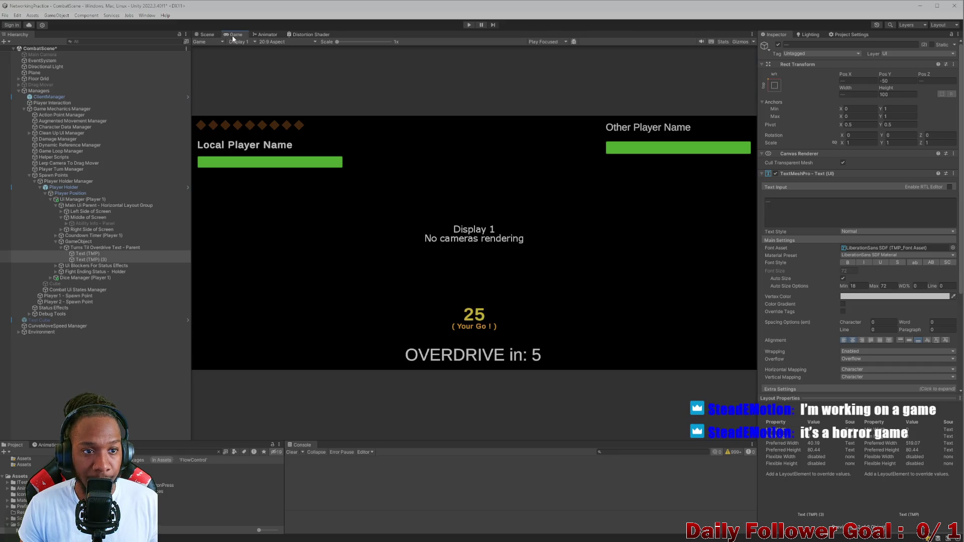
click(206, 34)
click(234, 35)
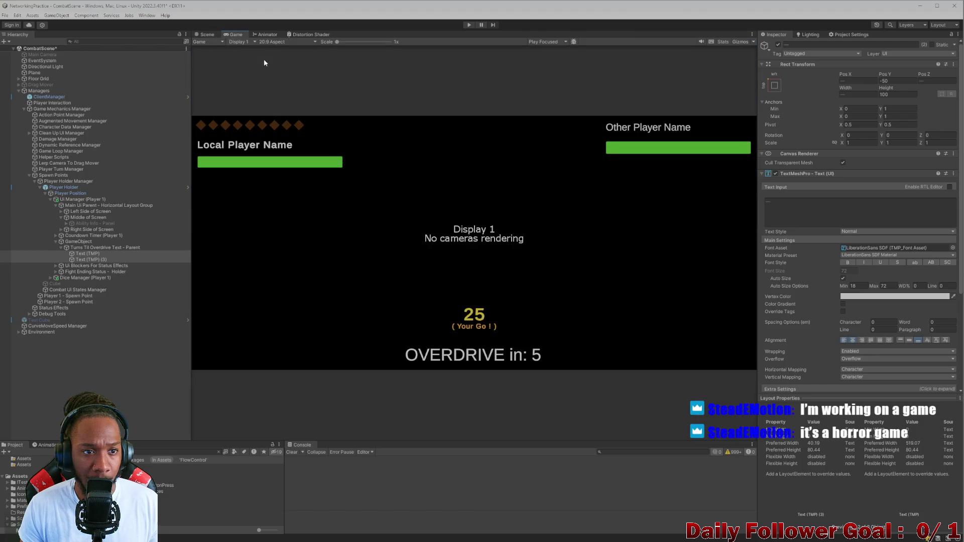
Duplicate the 'OVERDRIVE in:' text object with Ctrl+D, creating Text (TMP) (2).
click(92, 260)
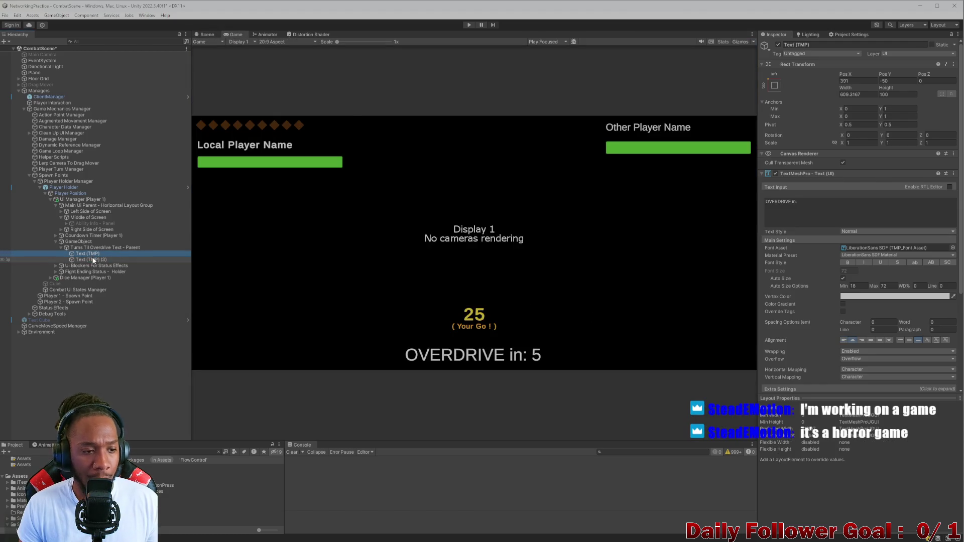
click(90, 248)
click(90, 253)
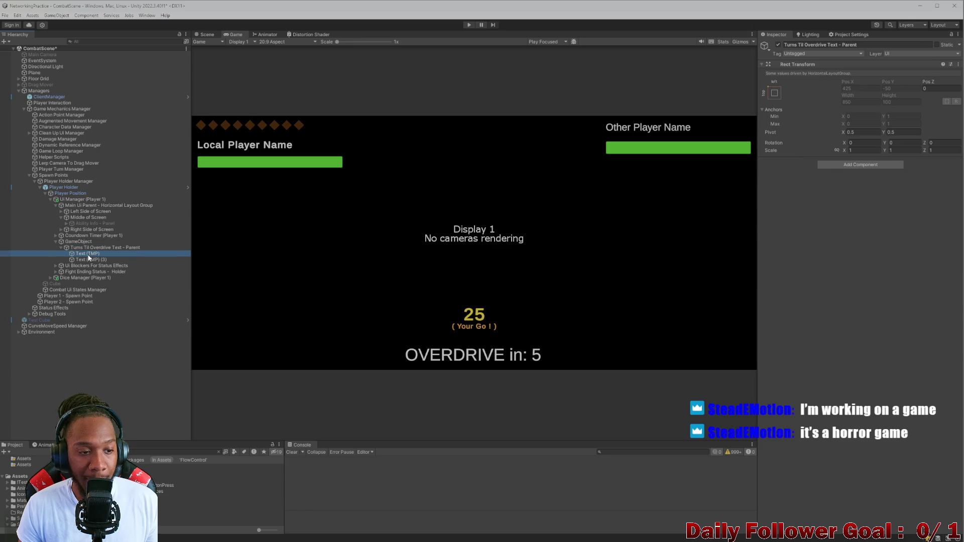
click(92, 261)
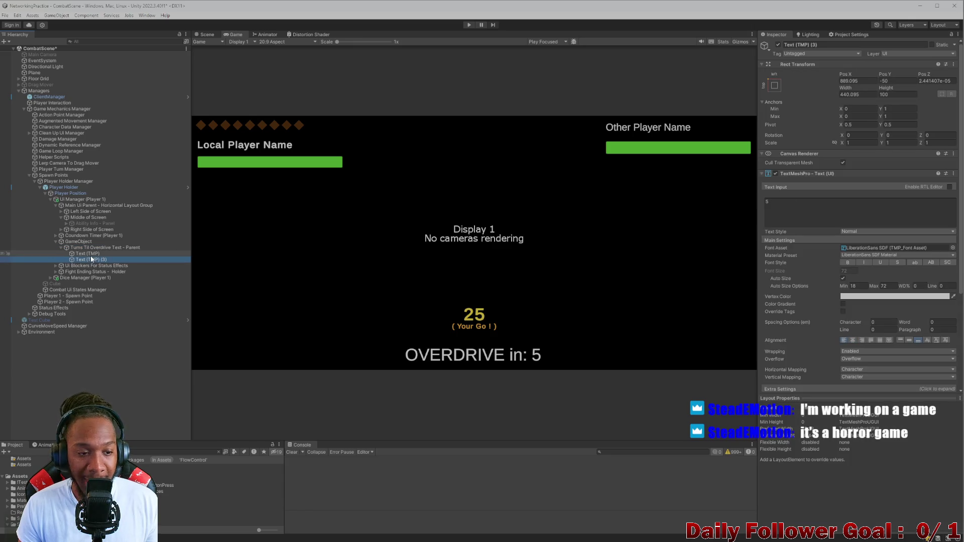
click(91, 256)
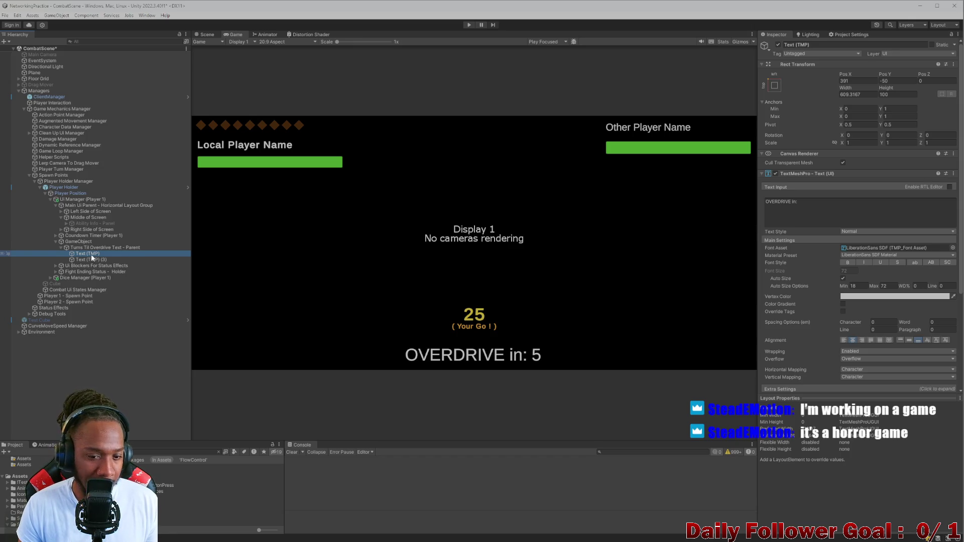
key(ctrl+d)
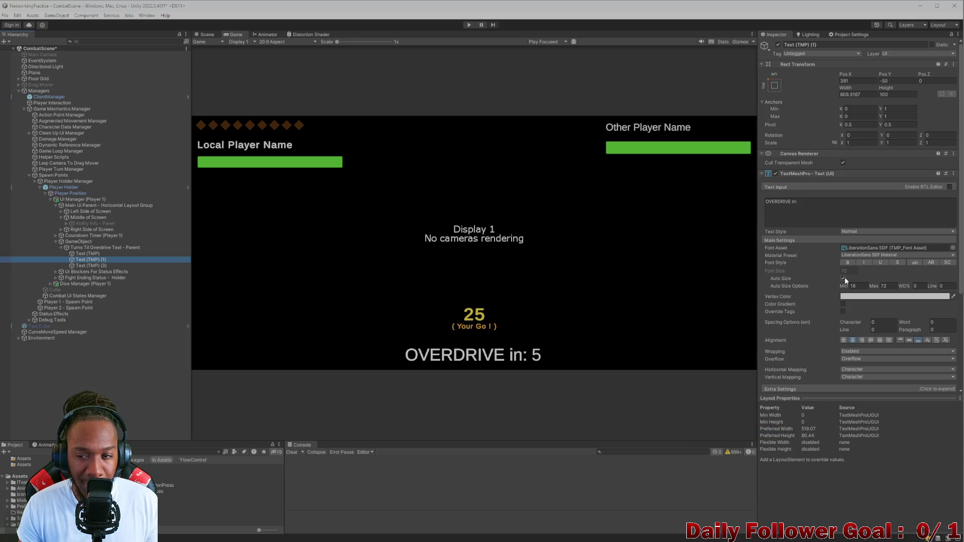
Turn off Auto Size on the copy, nest it under the original text, and set font size 70.
click(844, 278)
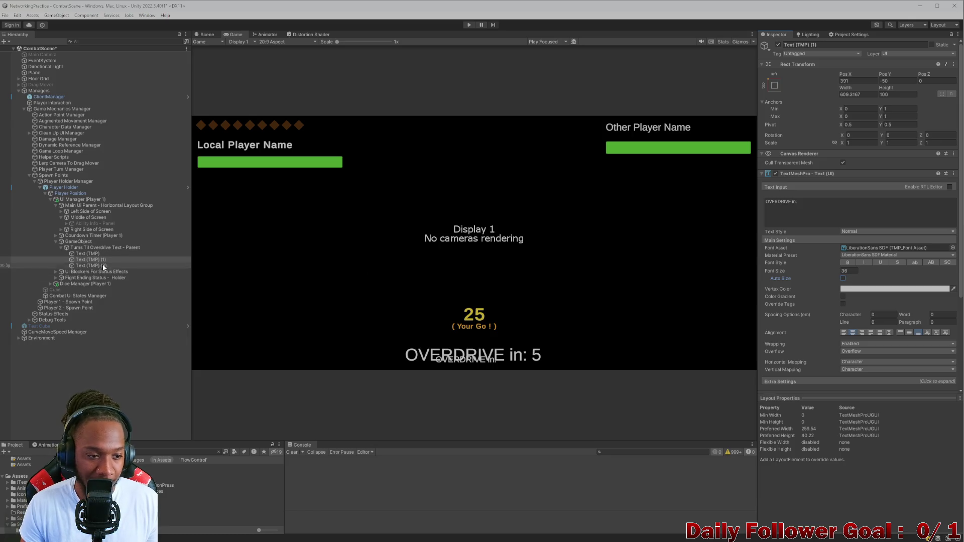
drag(97, 261, 97, 256)
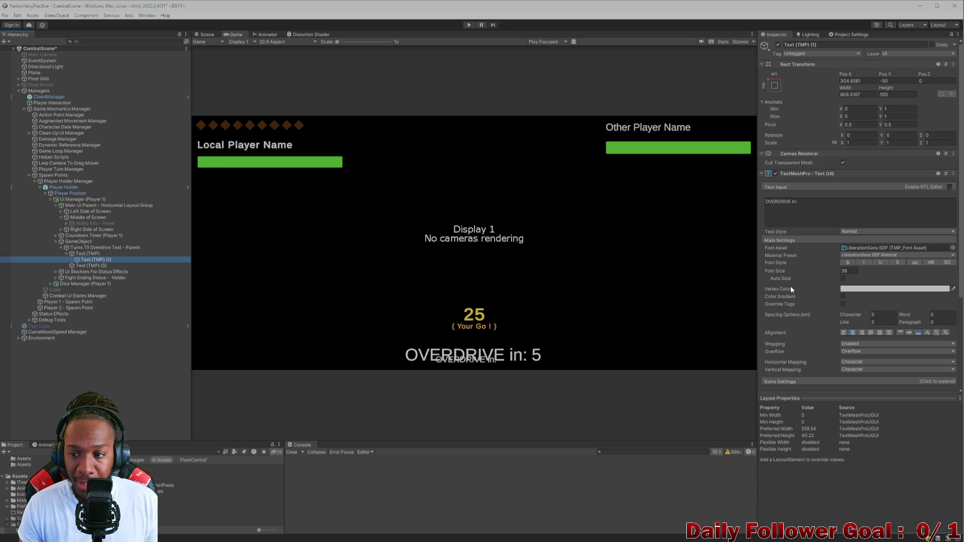
click(852, 271)
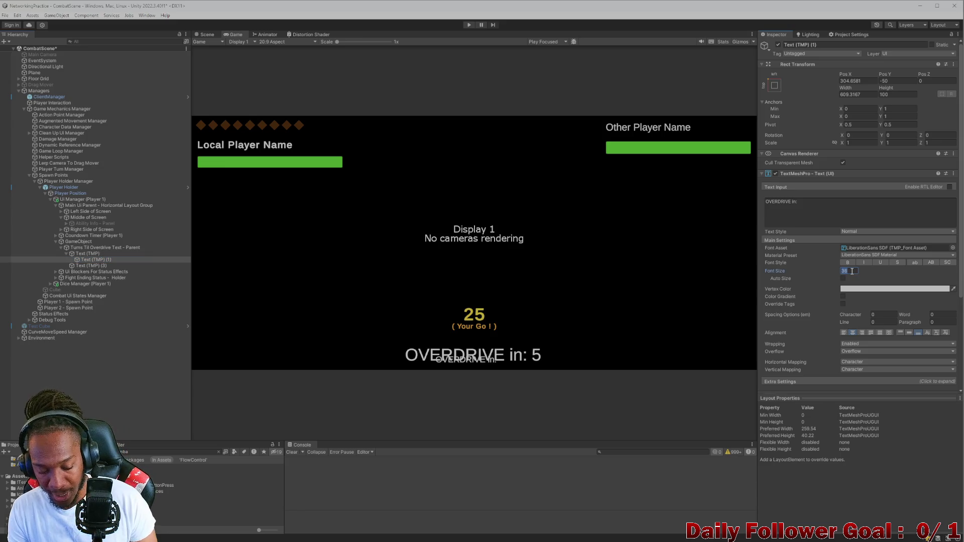
text(70)
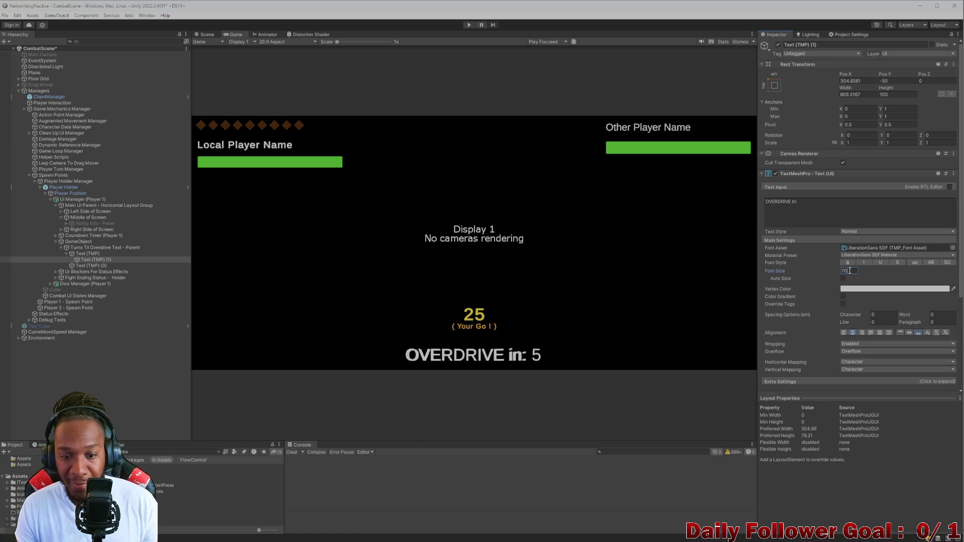
Colour the copy red (FF2300) and trim its text to just 'OVERDRIVE'.
click(884, 289)
click(925, 335)
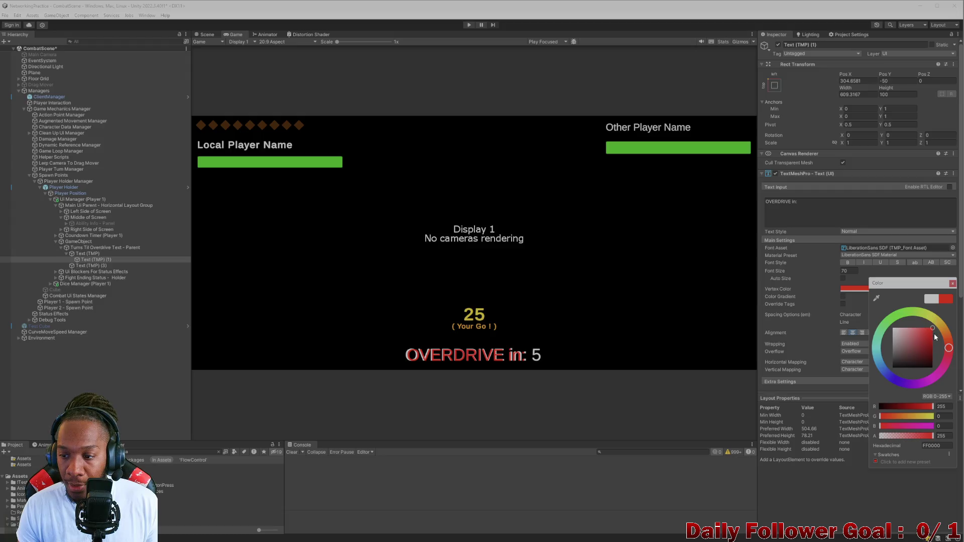
mouse_move(927, 337)
mouse_down()
mouse_move(957, 362)
mouse_move(946, 315)
mouse_up()
click(812, 217)
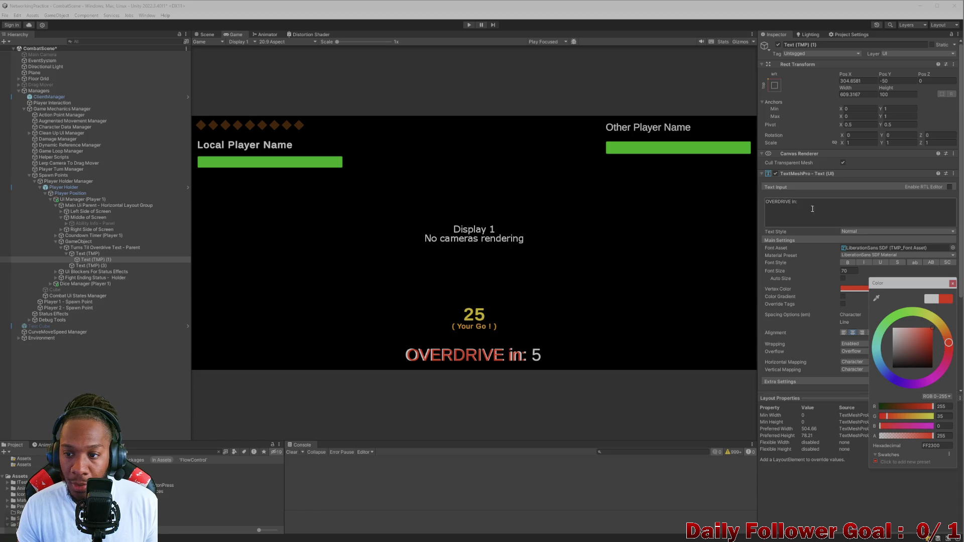
key(BackSpace)
key(BackSpace)
key(BackSpace)
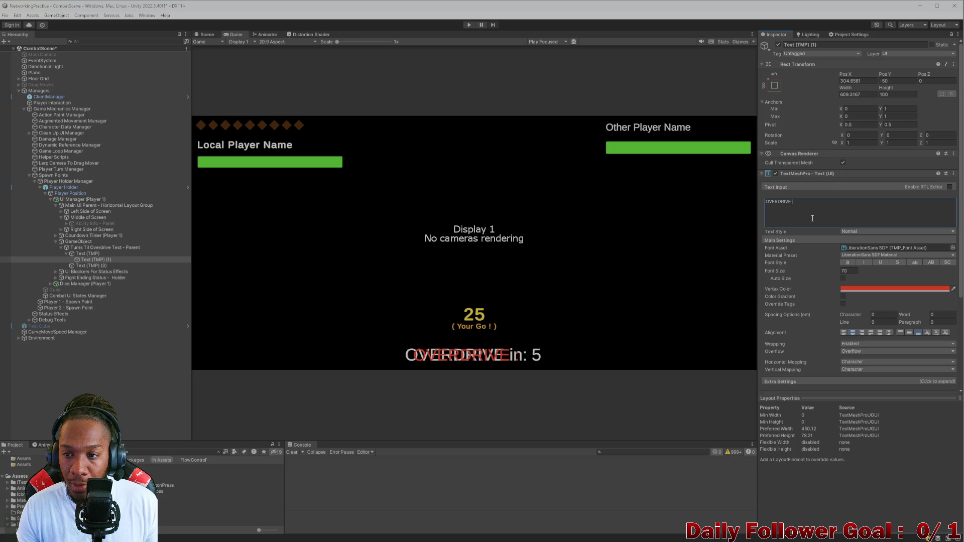
key(BackSpace)
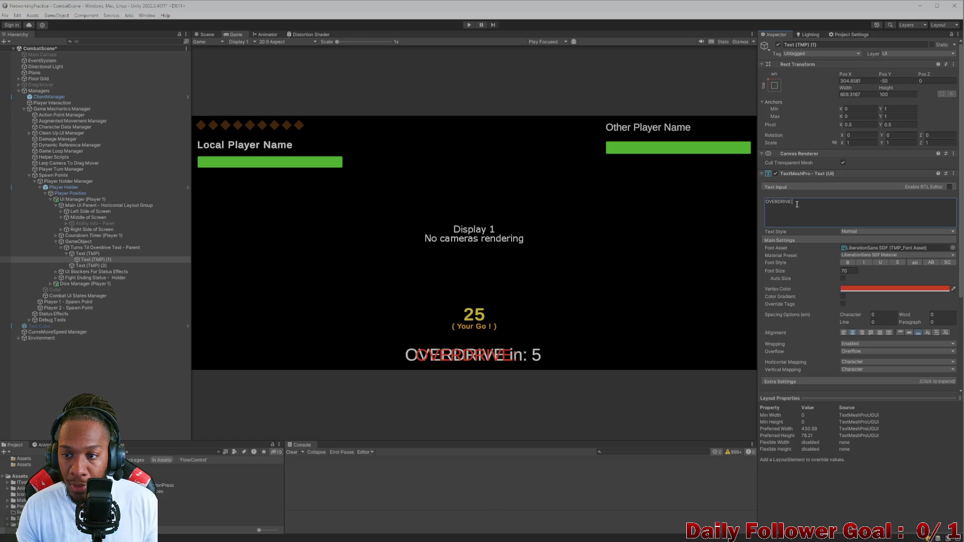
click(206, 35)
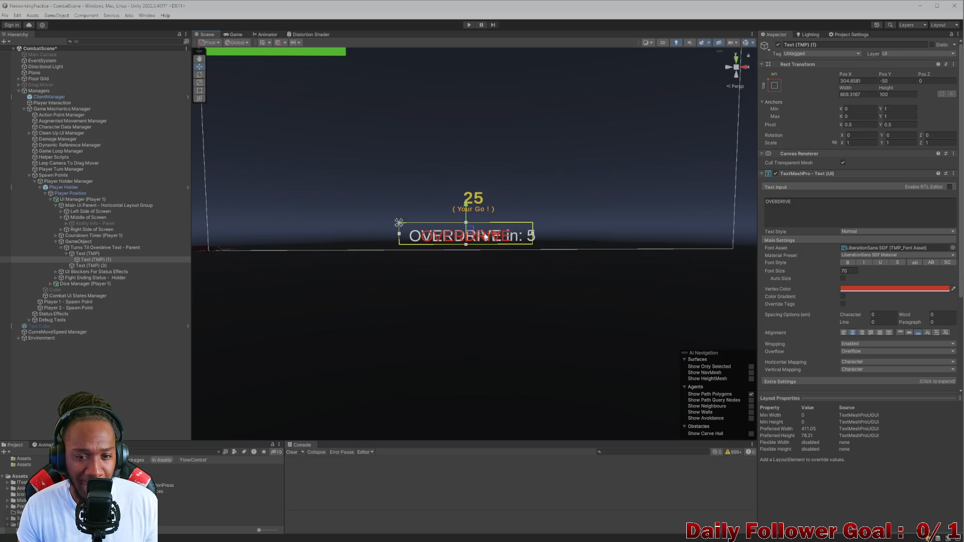
Shift the red OVERDRIVE label left over the white word and set its font size to 72.
drag(496, 235, 484, 234)
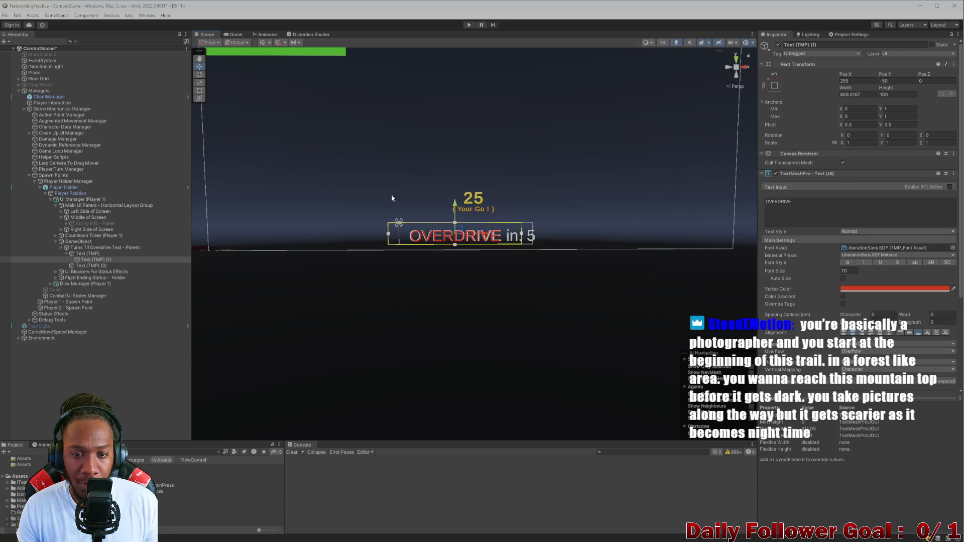
click(233, 36)
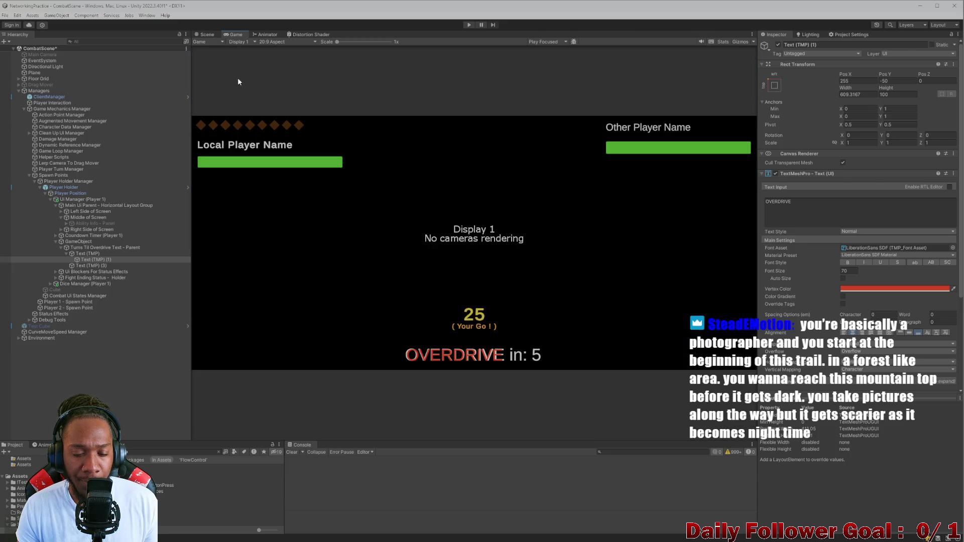
click(847, 271)
text(71)
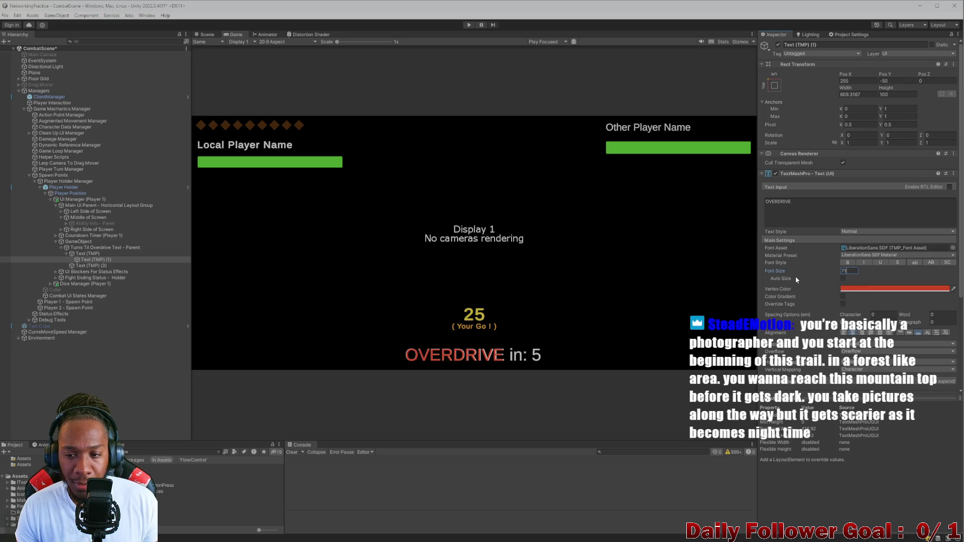
key(BackSpace)
text(0)
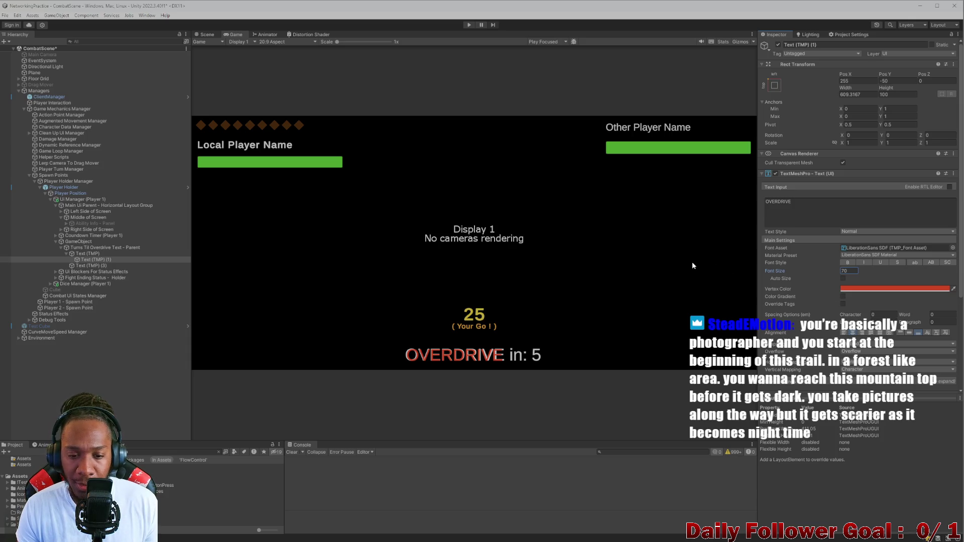
click(854, 272)
key(BackSpace)
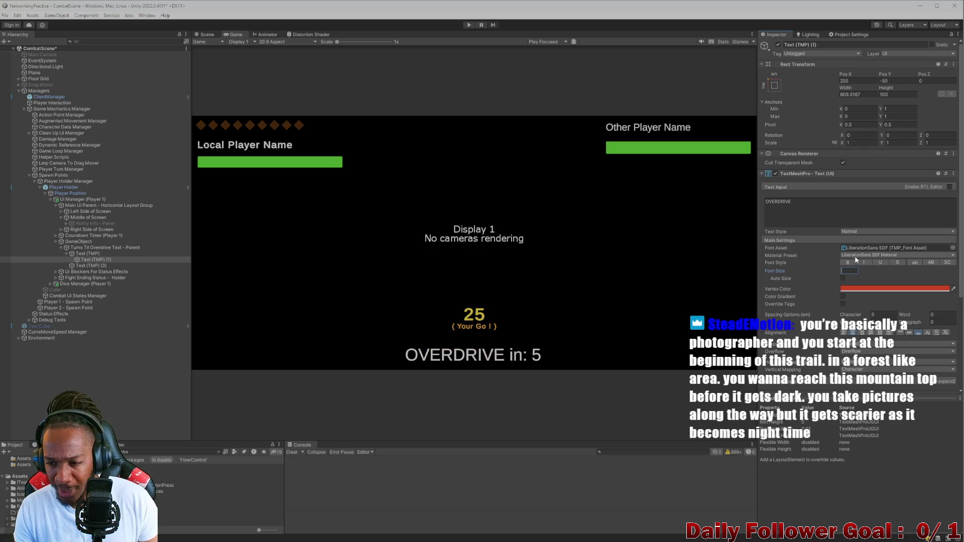
text(72)
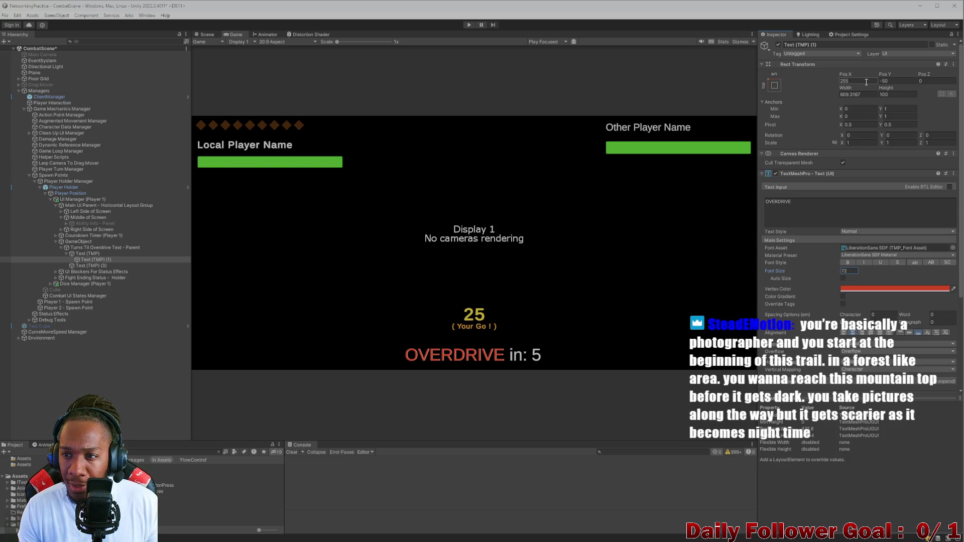
click(880, 90)
Shrink the red label's height to about 97, nudge it to Pos X 254.7, and save the scene.
drag(881, 90, 875, 91)
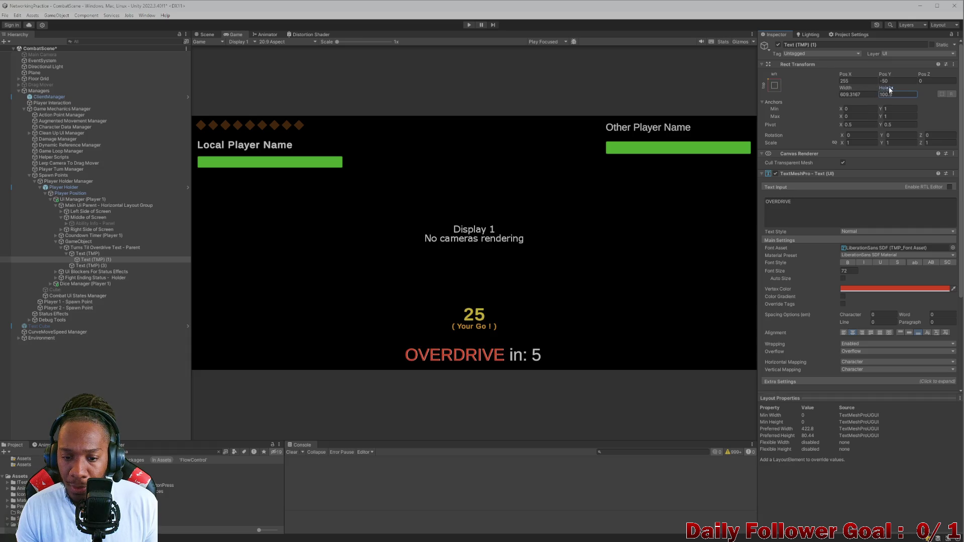
drag(886, 91, 780, 86)
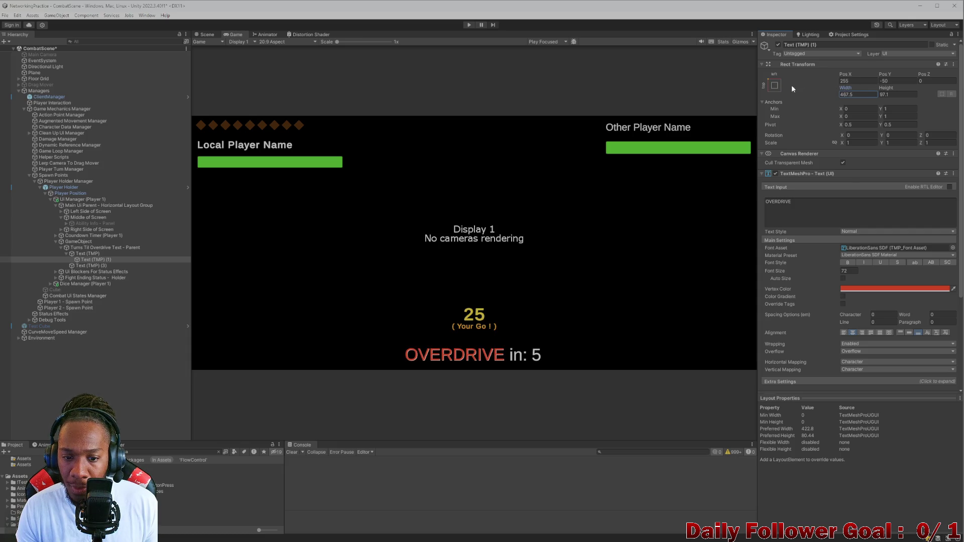
drag(846, 76, 849, 76)
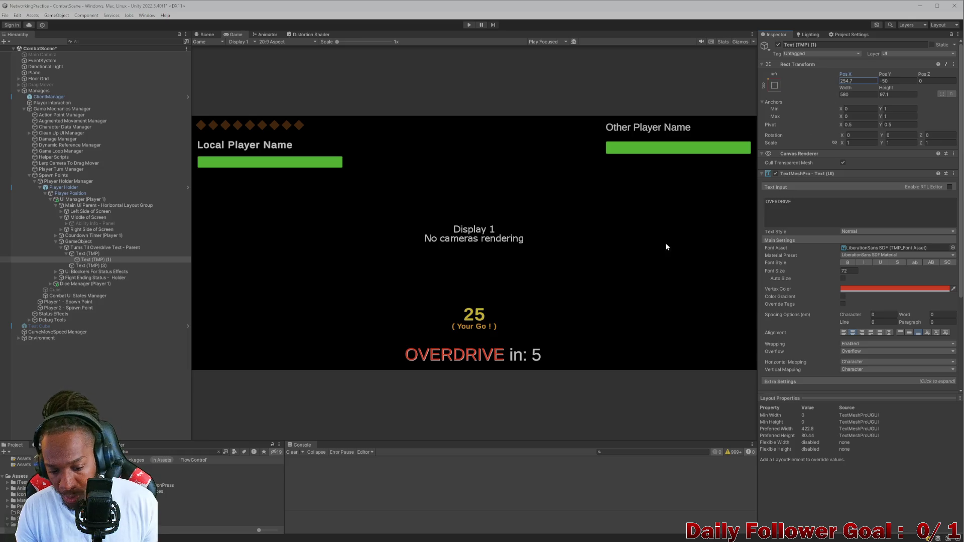
key(ctrl+s)
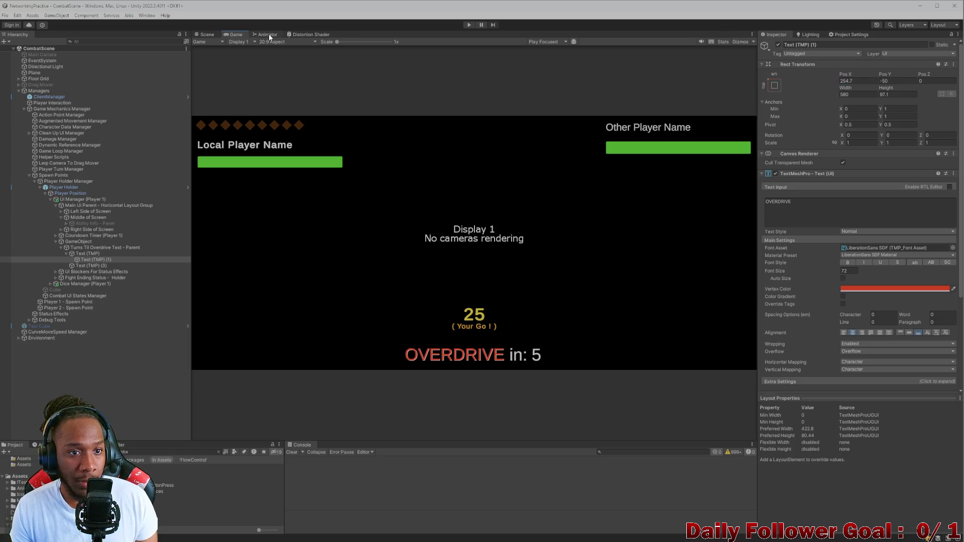
click(261, 35)
click(209, 35)
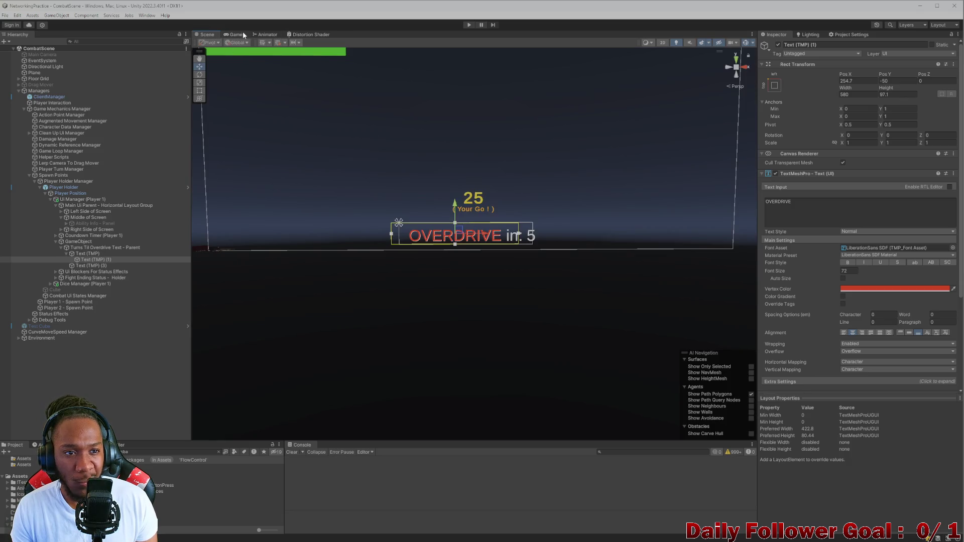
Switch to the Game view to preview the 25 timer above the 'OVERDRIVE in: 5' row.
click(236, 34)
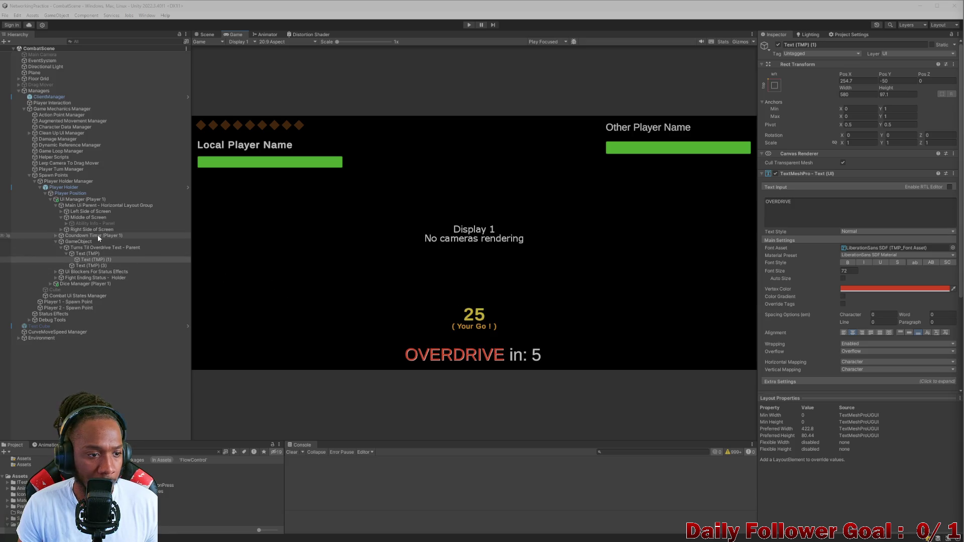
Move Countdown Timer (Player 1) down to Pos Y -380, just above the OVERDRIVE row.
click(61, 247)
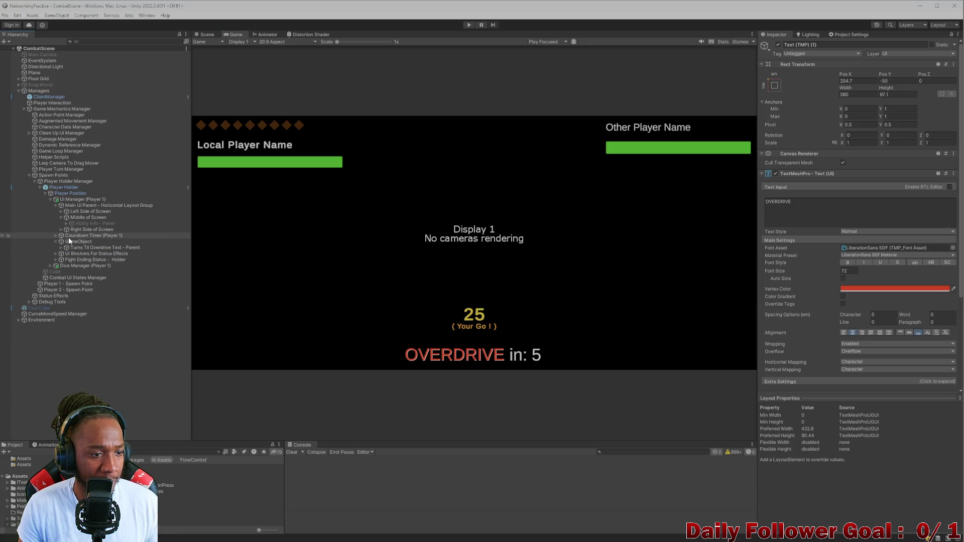
click(68, 236)
click(207, 35)
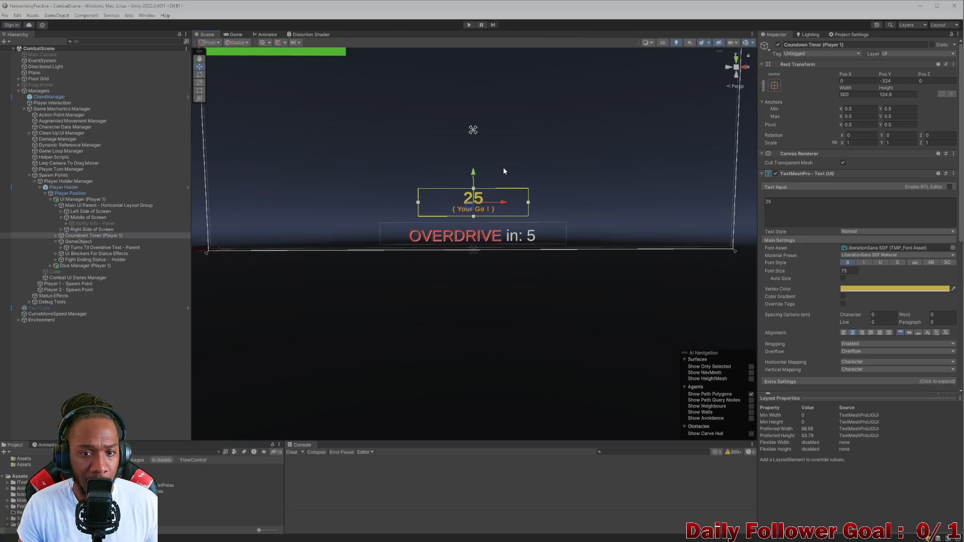
drag(473, 172, 476, 187)
click(234, 35)
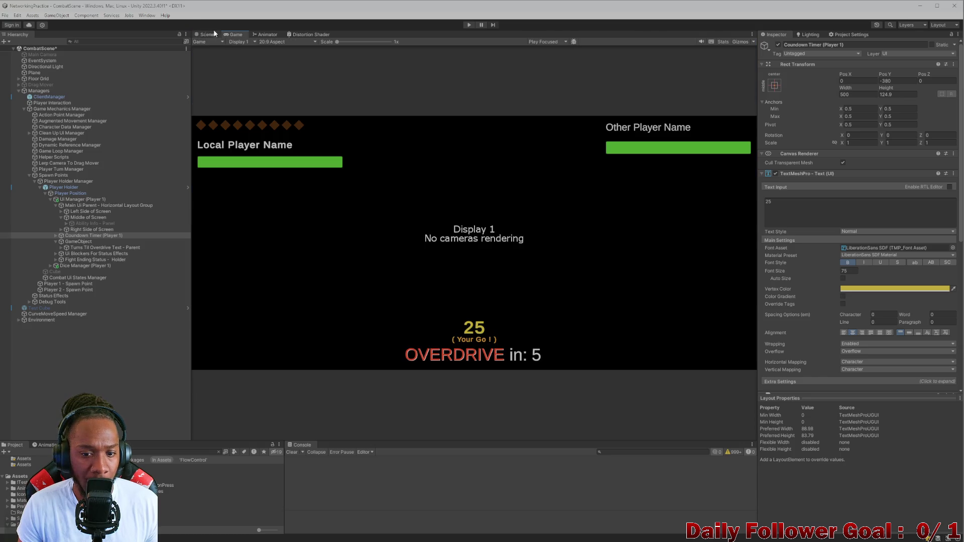
click(206, 34)
Preview the UI at 4:3, 9:20, 20:9 and 16:9 aspect ratios, ending on 4:3.
click(233, 35)
click(272, 42)
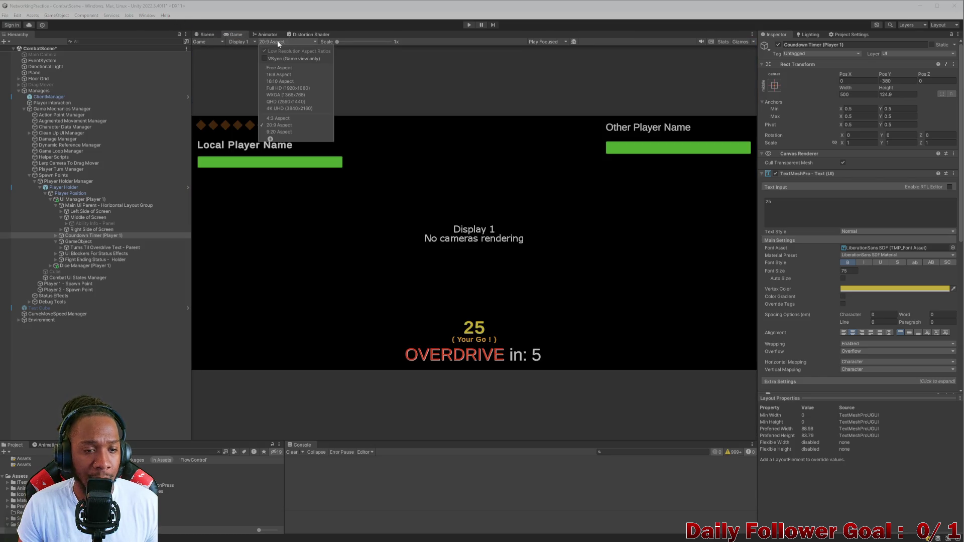
click(284, 118)
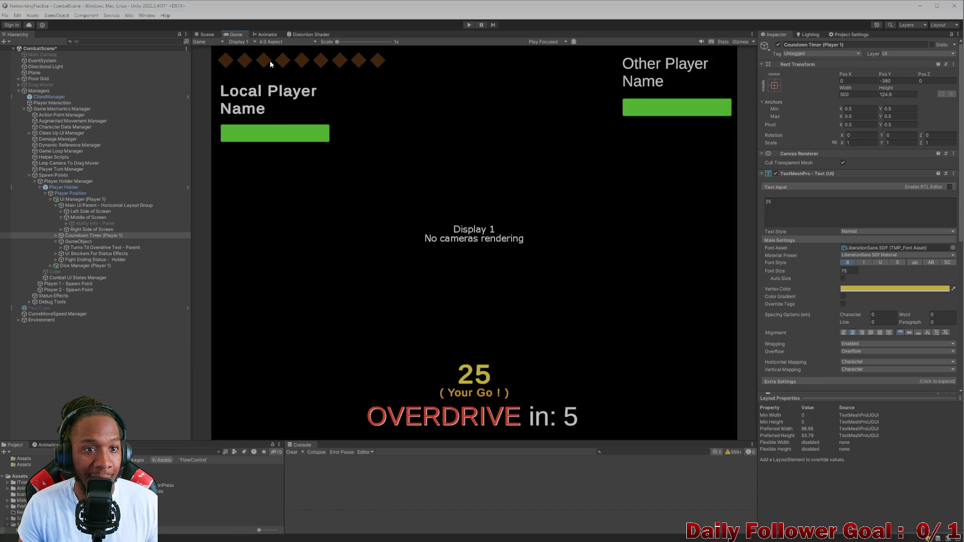
click(265, 43)
click(287, 129)
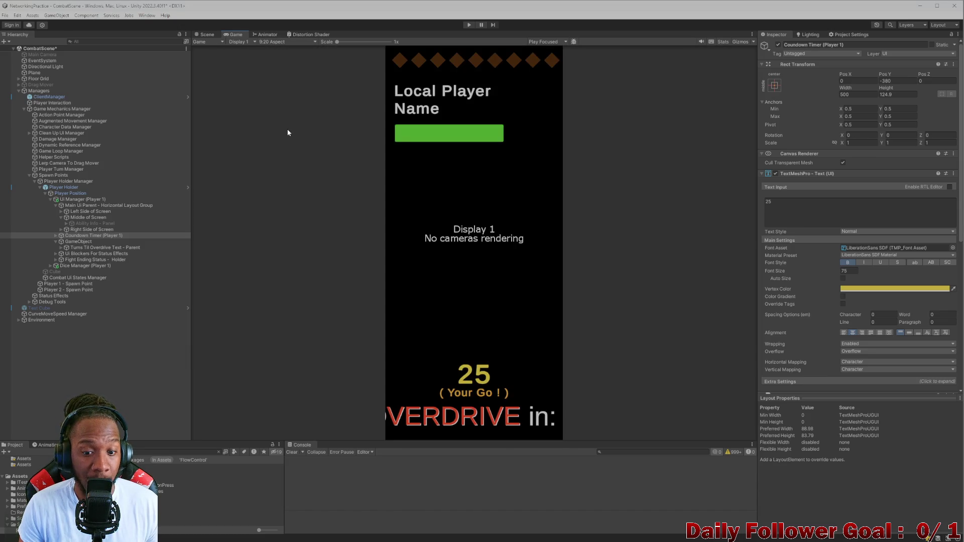
click(272, 42)
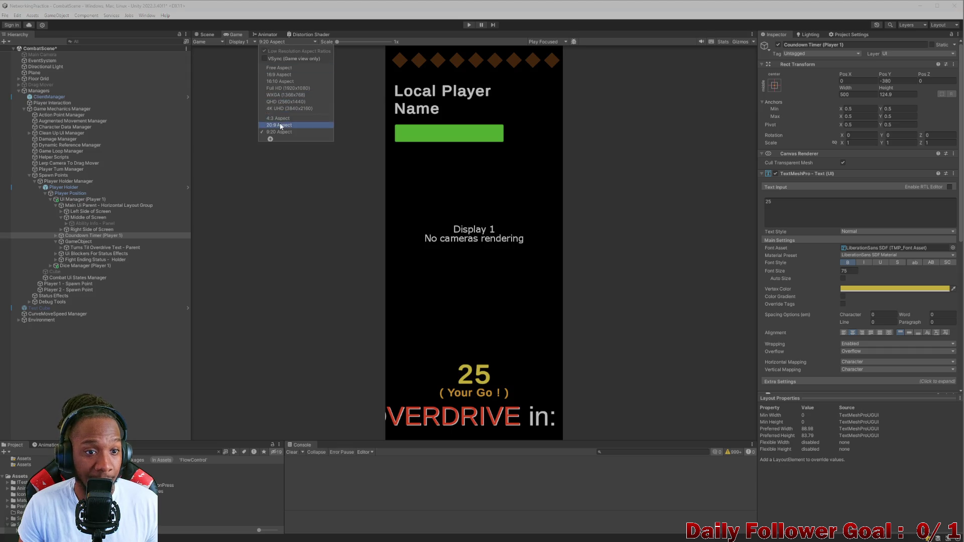
click(280, 125)
click(272, 42)
click(278, 118)
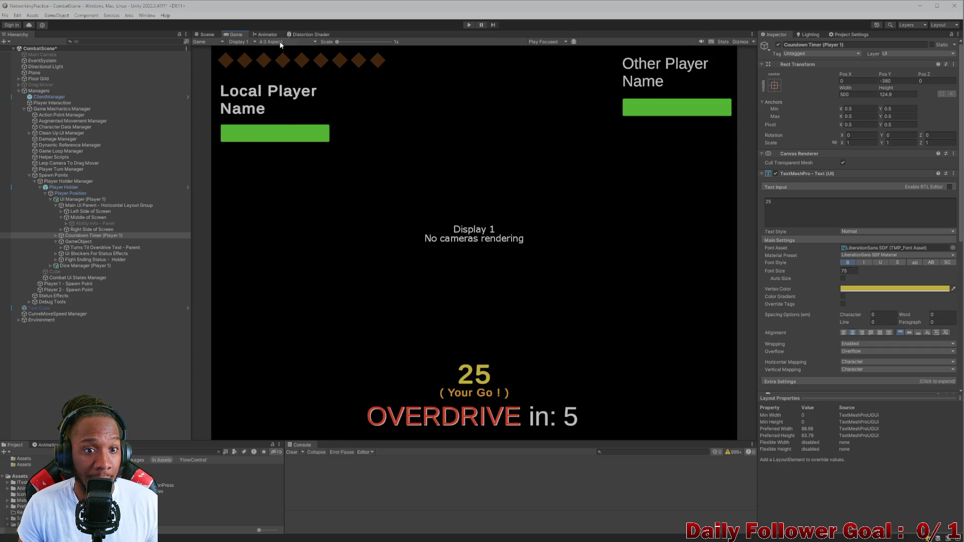
click(281, 43)
click(283, 75)
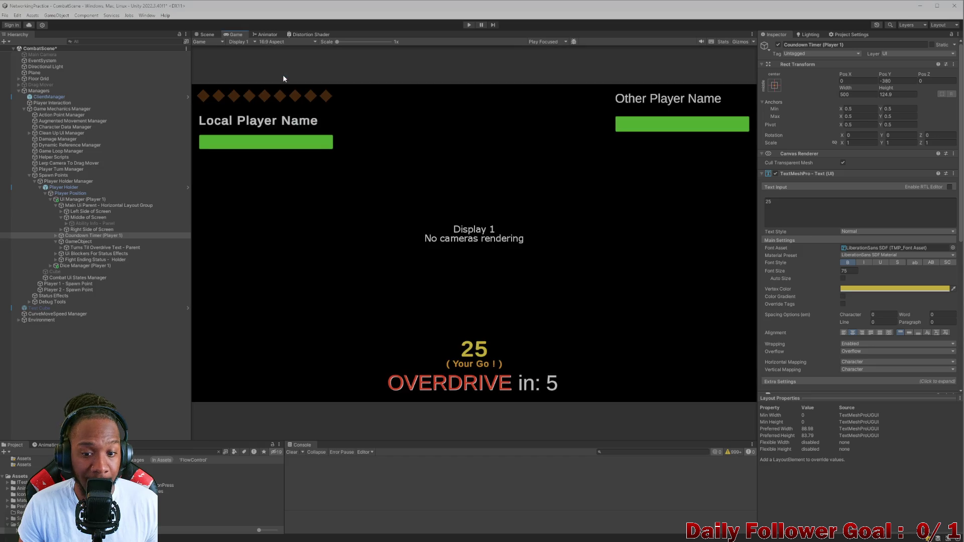
click(288, 42)
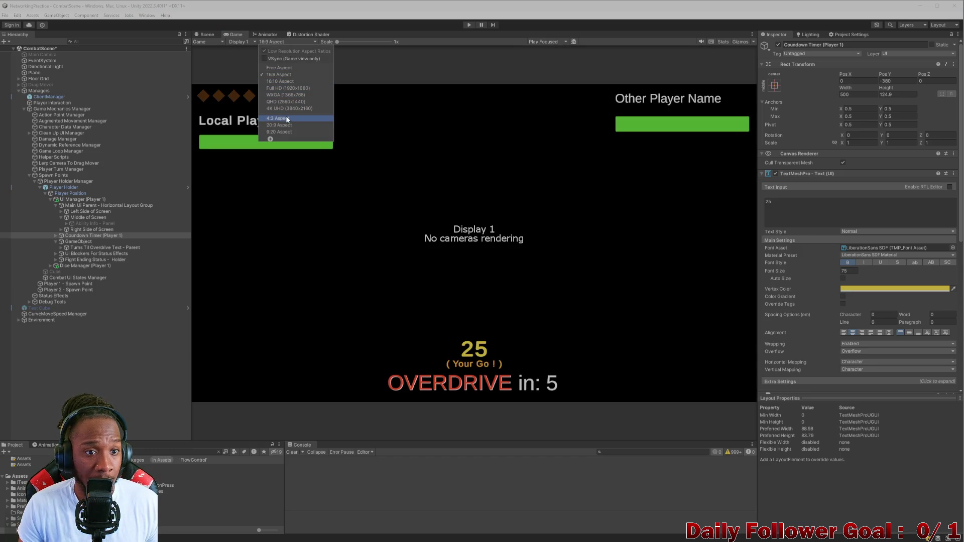
click(286, 118)
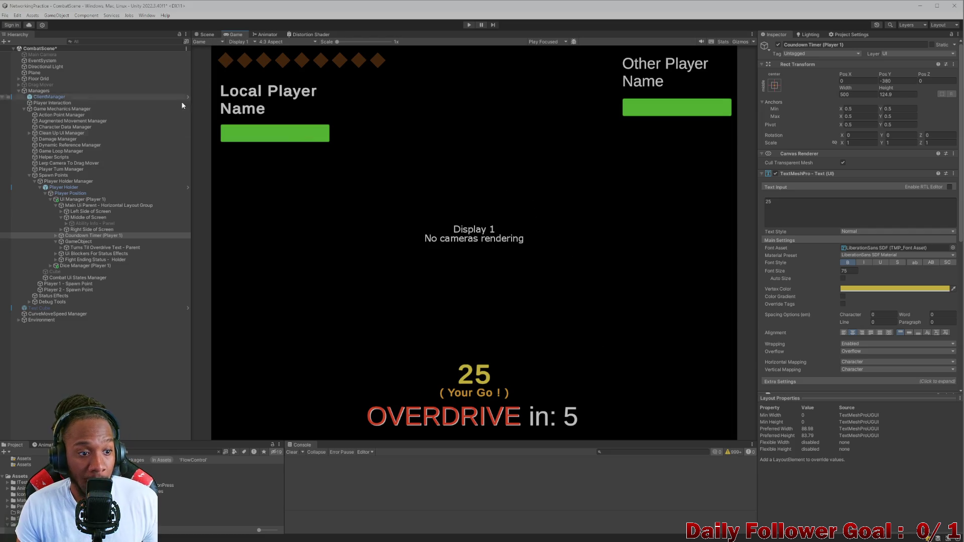
Rename the overdrive row's top GameObject to 'Overdrive Text - Main Parent' and select its child.
click(56, 241)
click(73, 243)
click(829, 44)
text(Over)
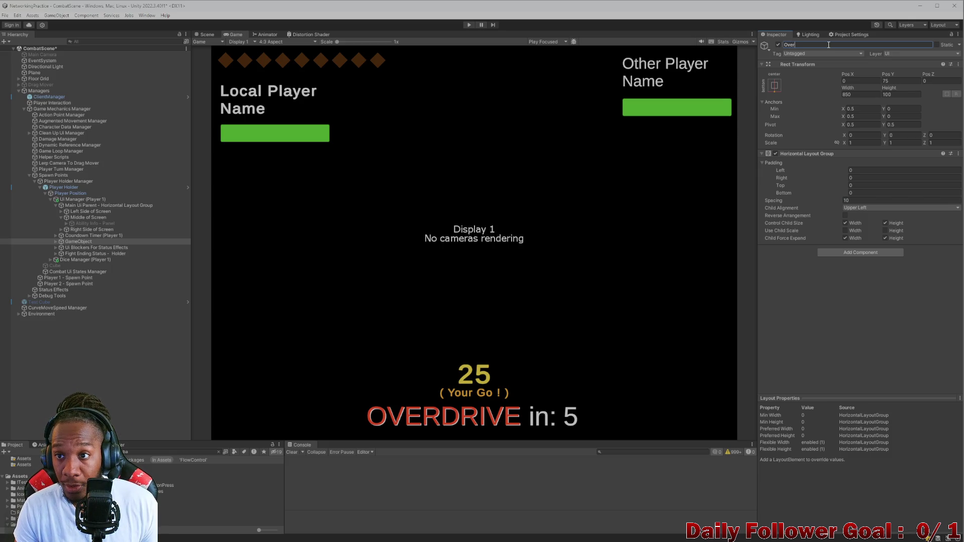
text(drive Te)
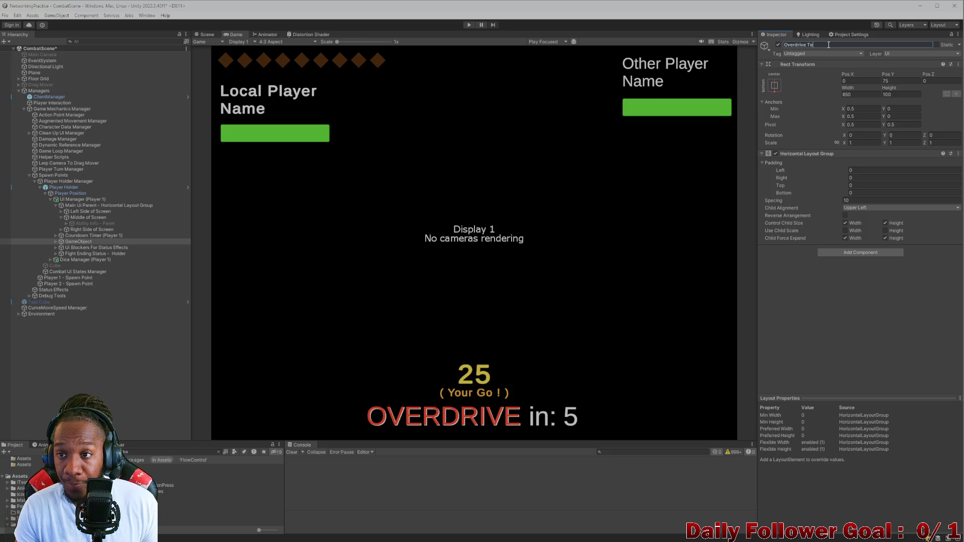
text(xt - Main Par)
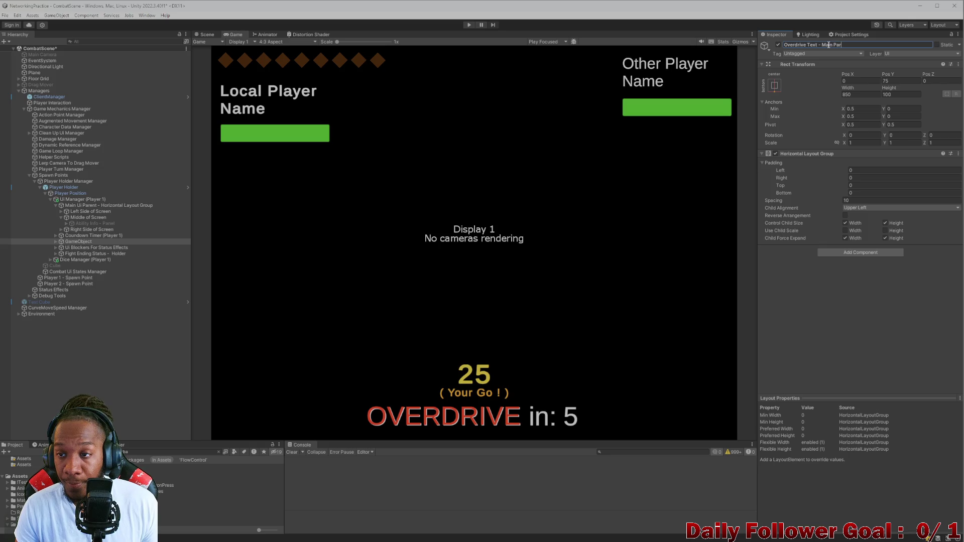
text(ent)
key(Return)
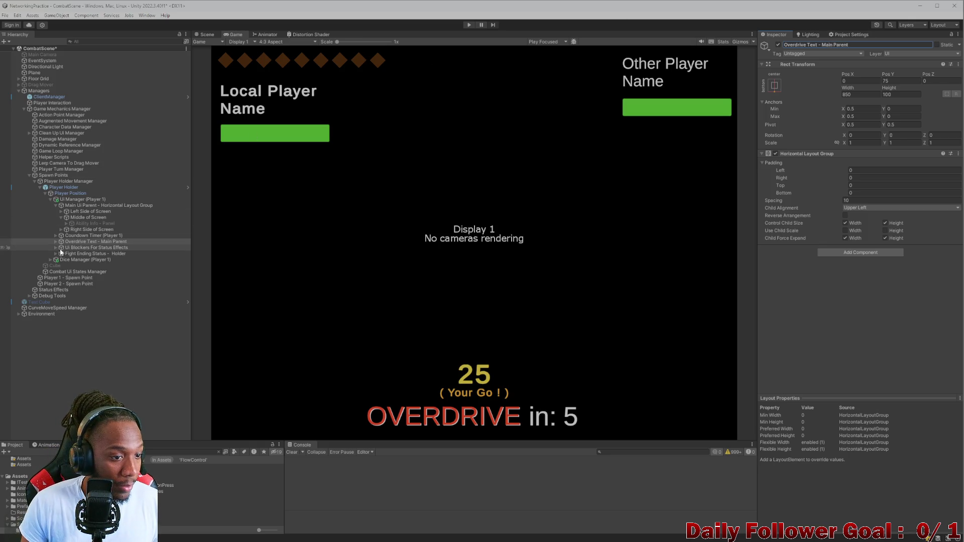
click(56, 242)
click(83, 247)
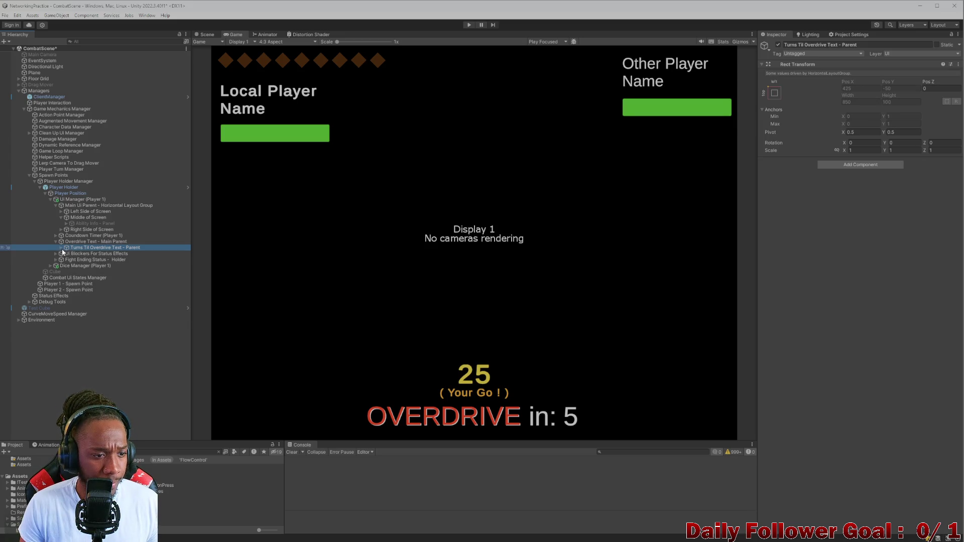
Duplicate Turns Til Overdrive Text - Parent and deactivate the original.
click(779, 45)
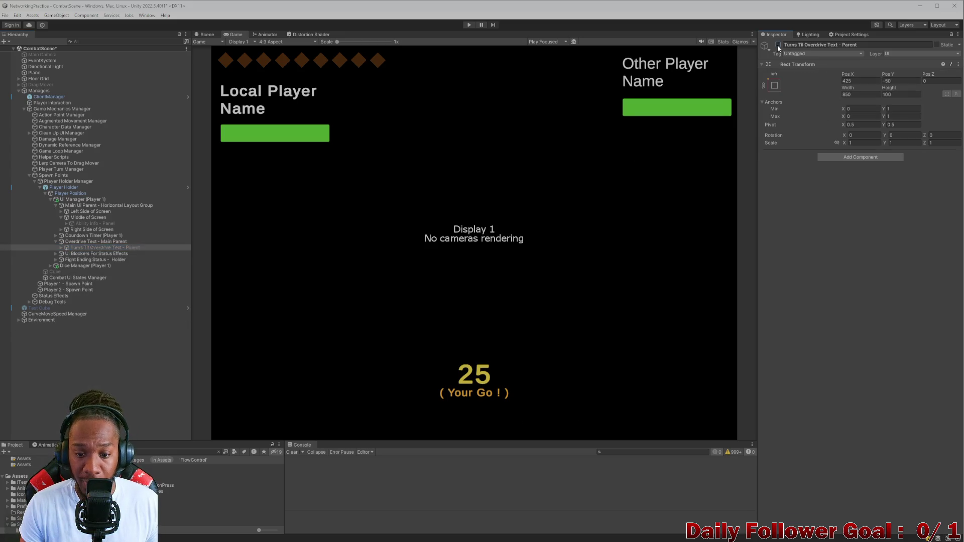
click(778, 45)
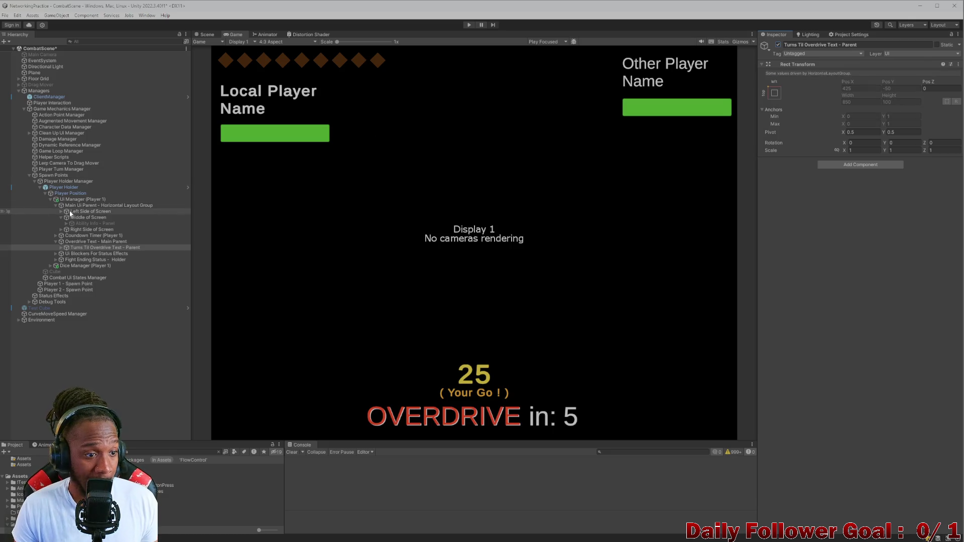
click(61, 248)
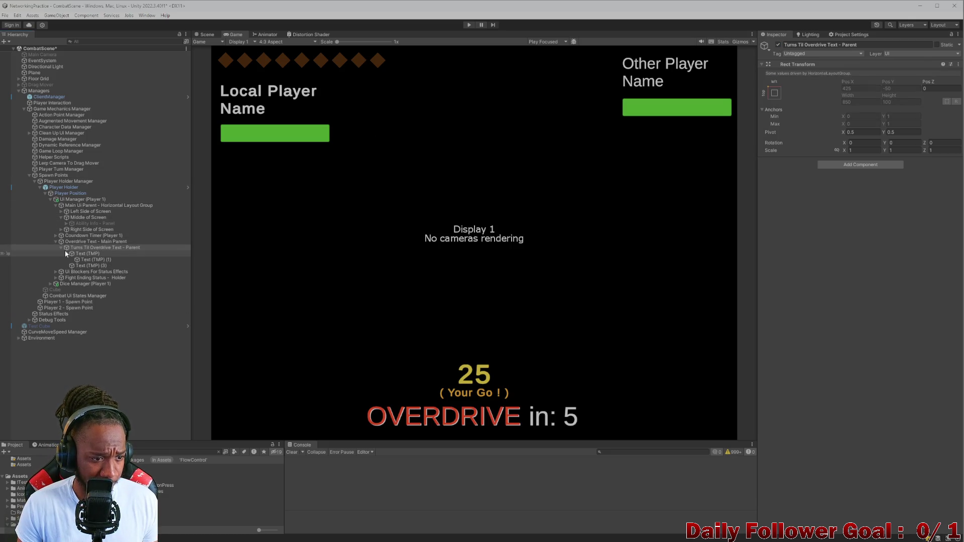
click(60, 247)
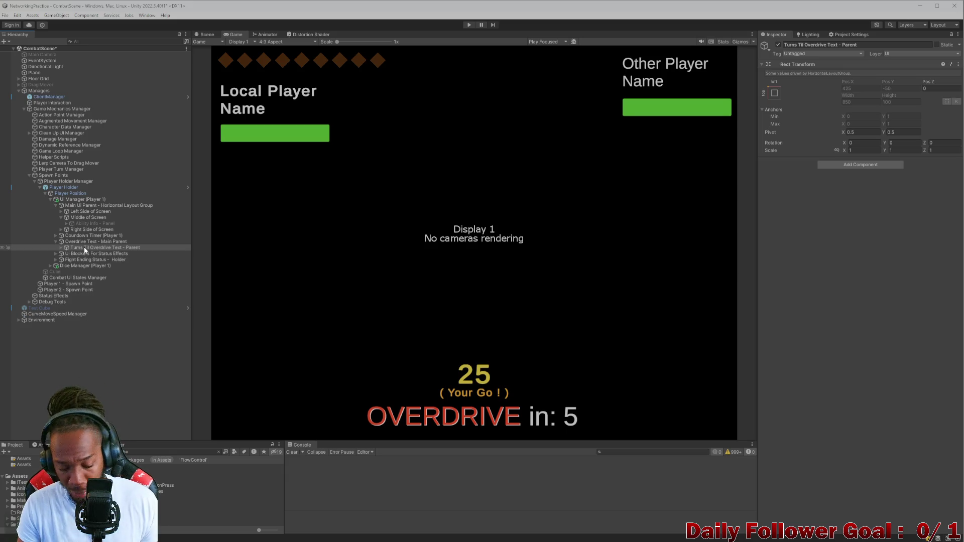
key(ctrl+d)
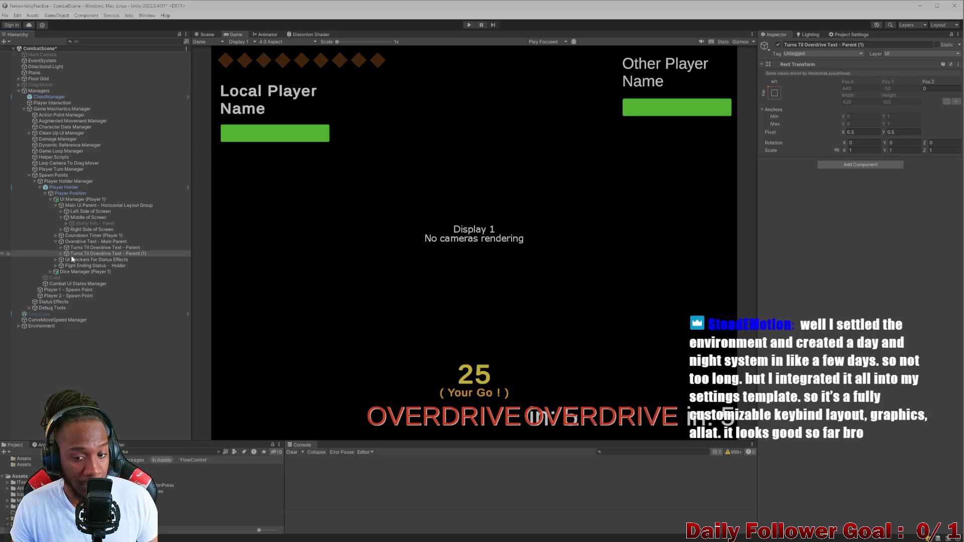
click(99, 248)
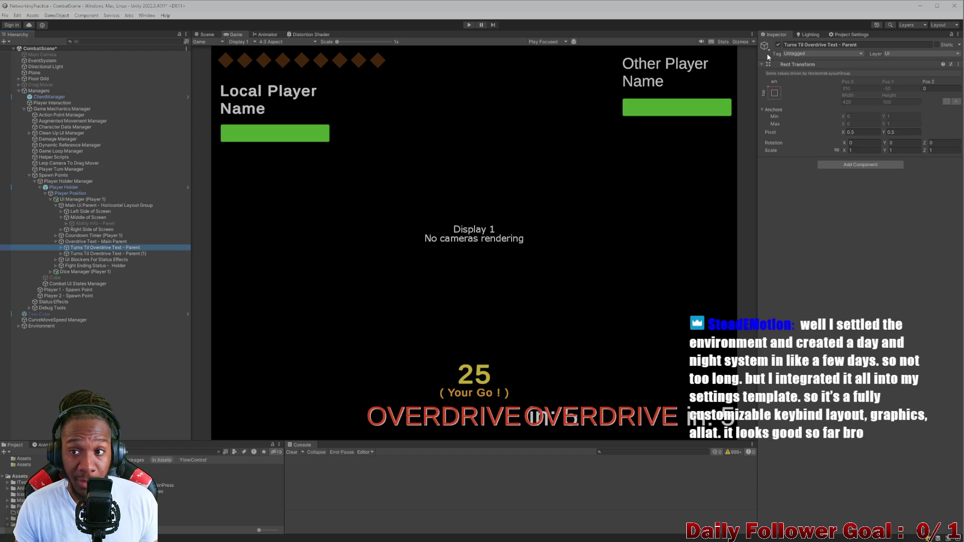
click(778, 45)
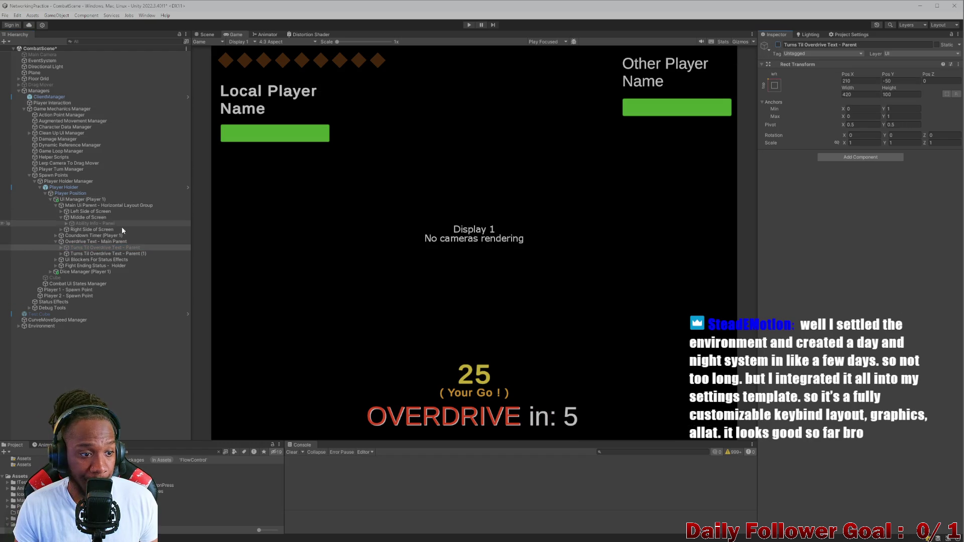
Attempt to edit the duplicate's name, then undo back to the original setup.
click(115, 254)
click(805, 44)
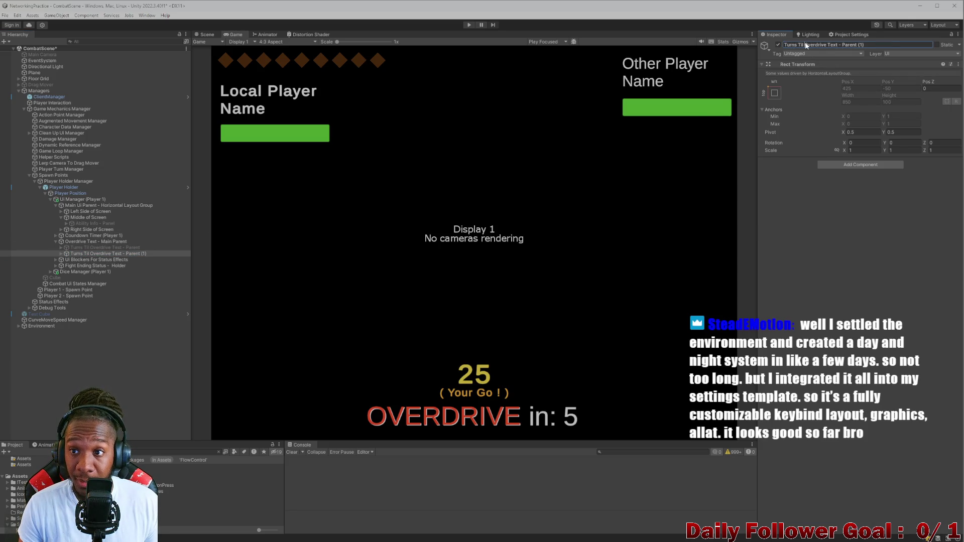
key(BackSpace)
key(ctrl+a)
key(BackSpace)
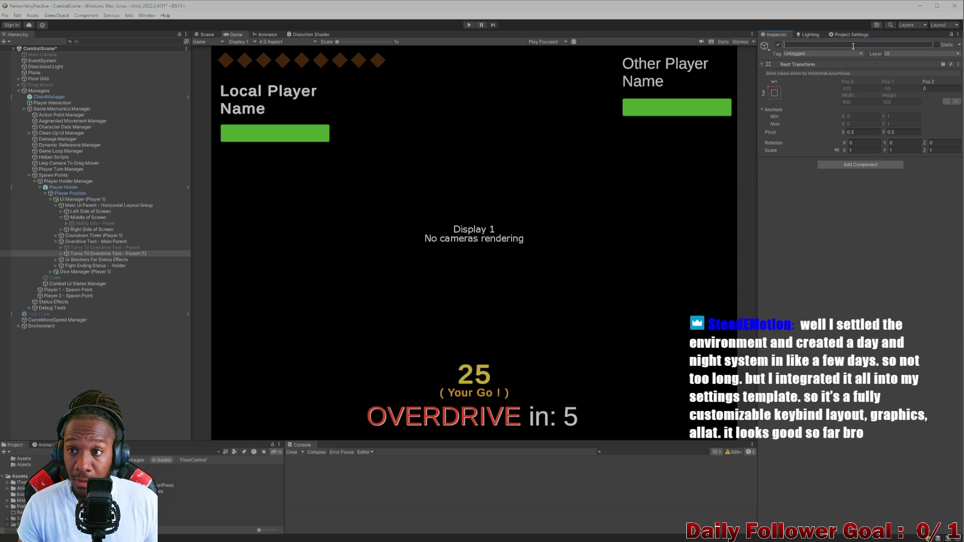
key(ctrl+z)
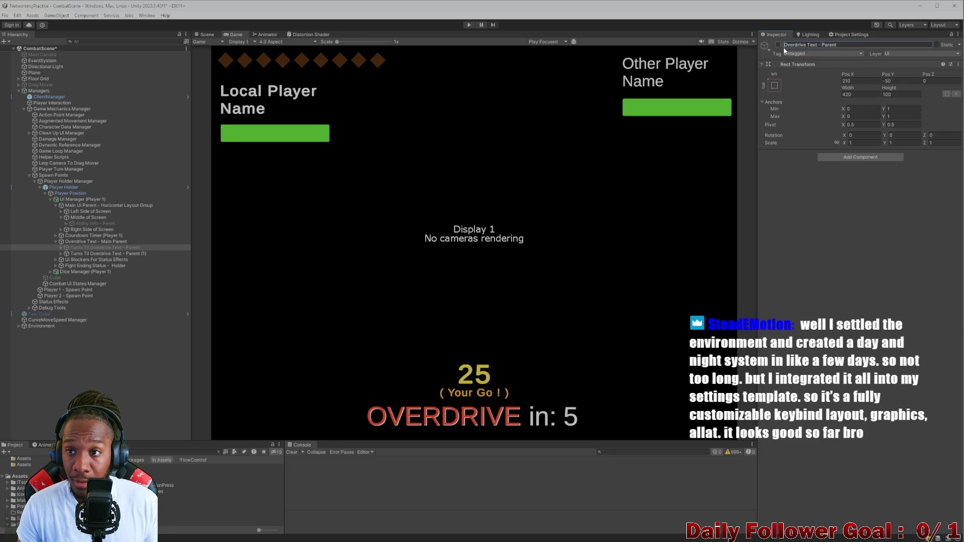
key(ctrl+z)
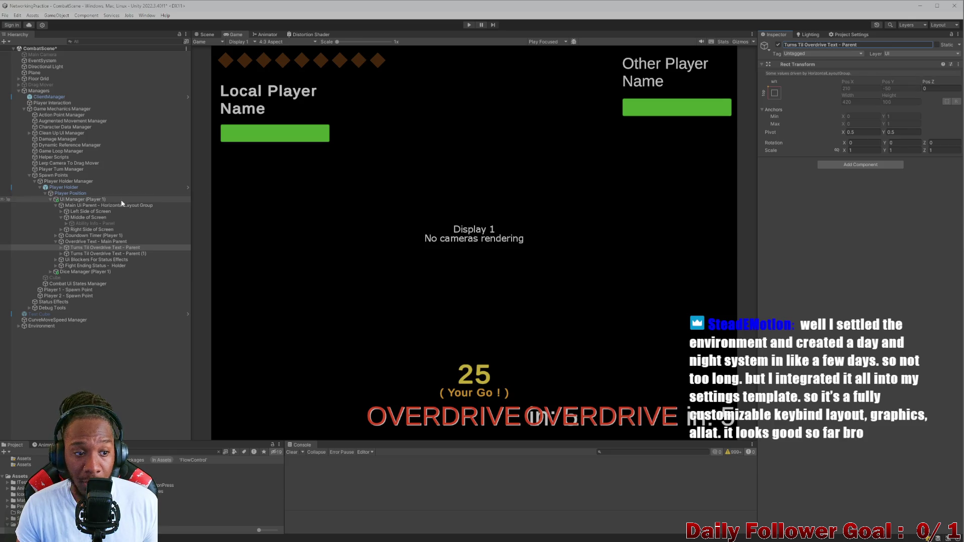
Deactivate the original parent and strip 'Turns Til ' from the duplicate's name.
click(779, 44)
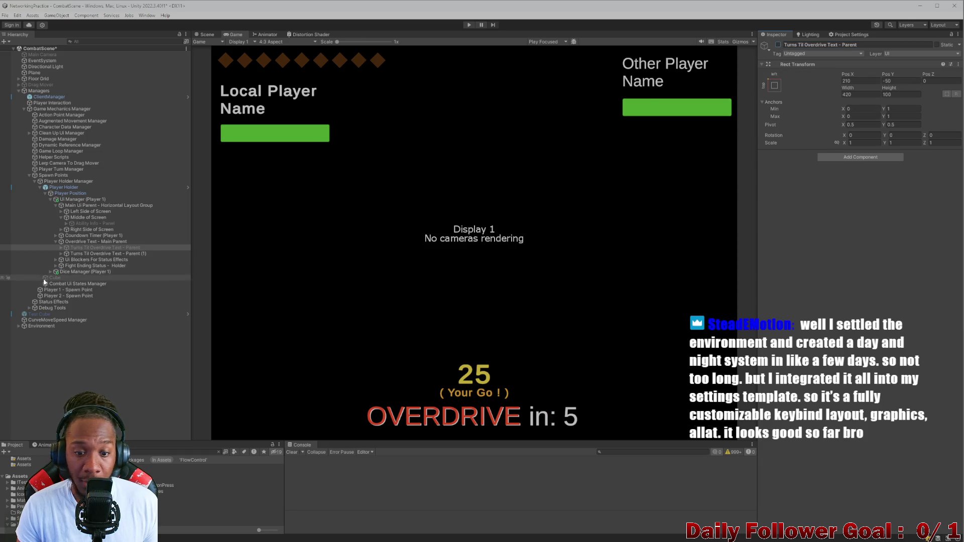
click(85, 254)
click(884, 46)
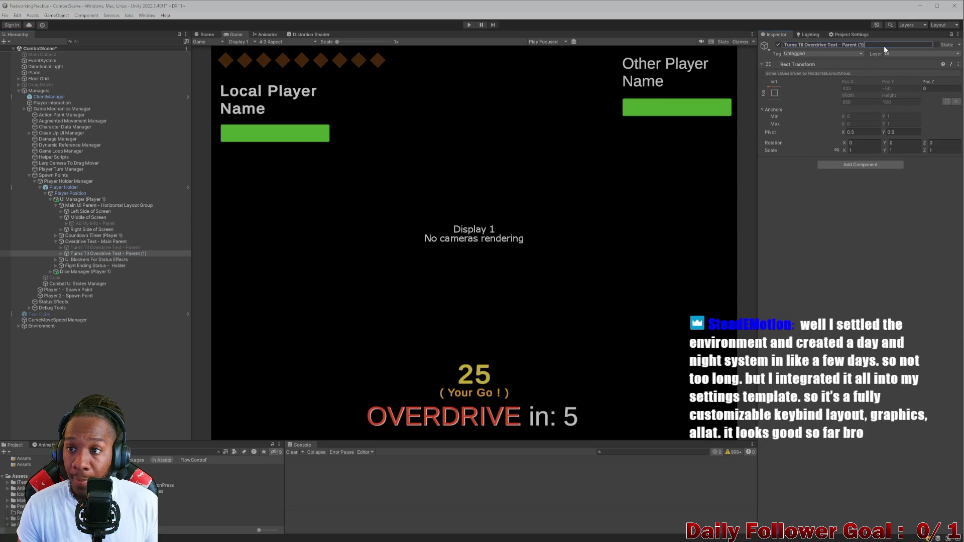
drag(806, 46, 773, 47)
key(BackSpace)
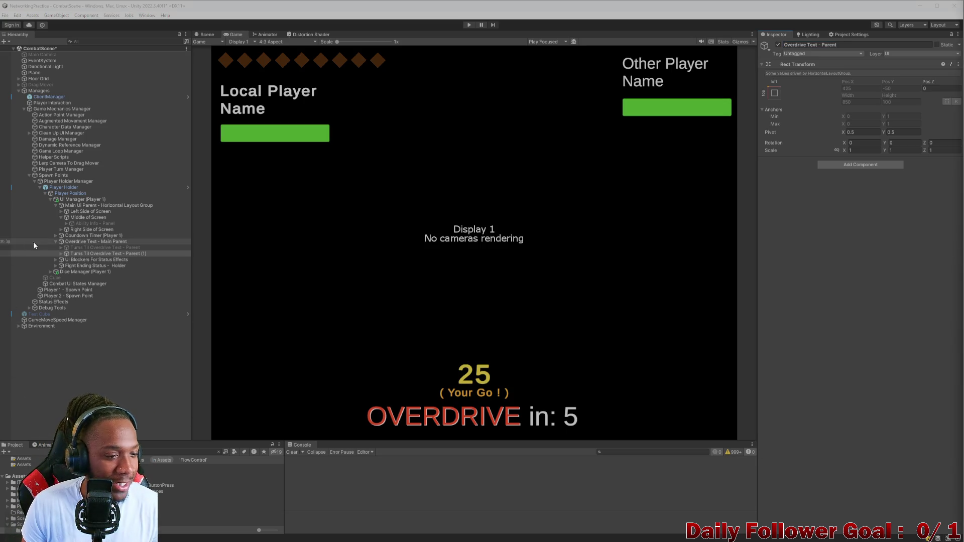
Set the countdown number text under Overdrive Text - Parent to 9.
click(80, 242)
click(53, 256)
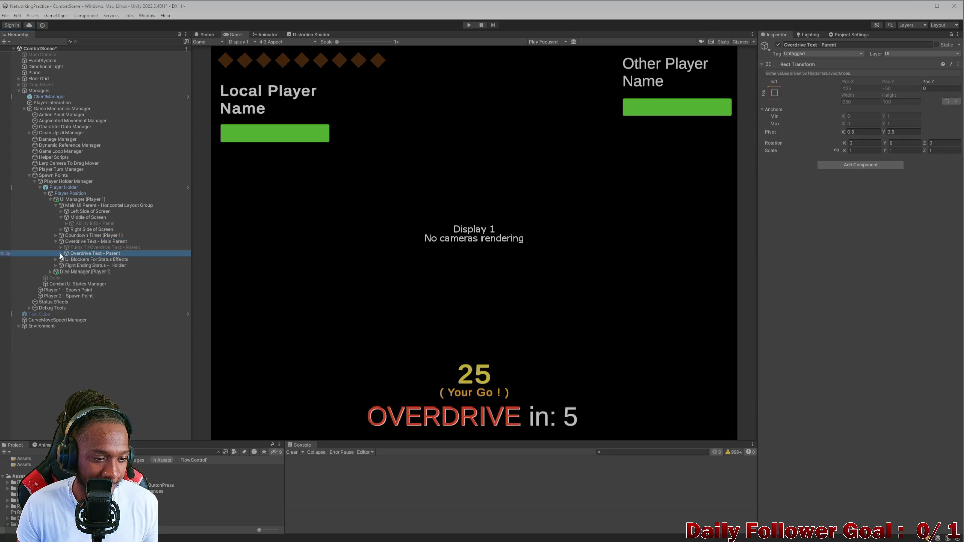
click(61, 254)
click(81, 260)
click(76, 265)
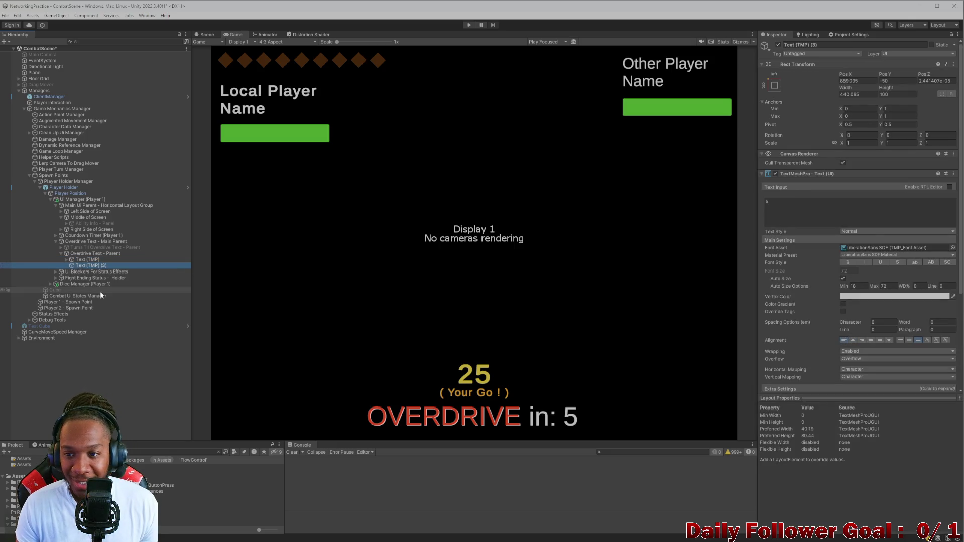
click(799, 203)
key(BackSpace)
text(00)
key(BackSpace)
text(9)
key(Left)
key(BackSpace)
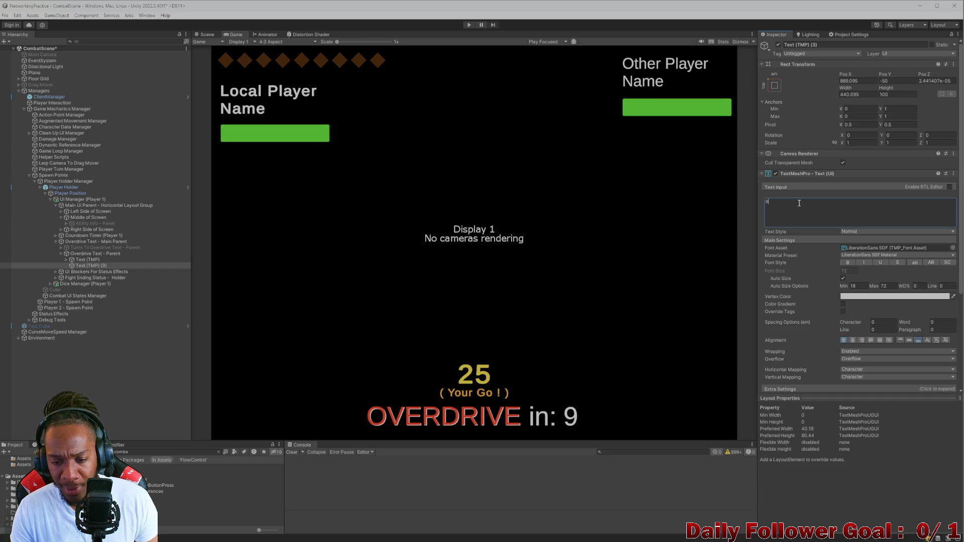
Shorten the white 'OVERDRIVE in:' label to 'OVERDRIVE:'.
click(63, 260)
click(66, 260)
click(83, 265)
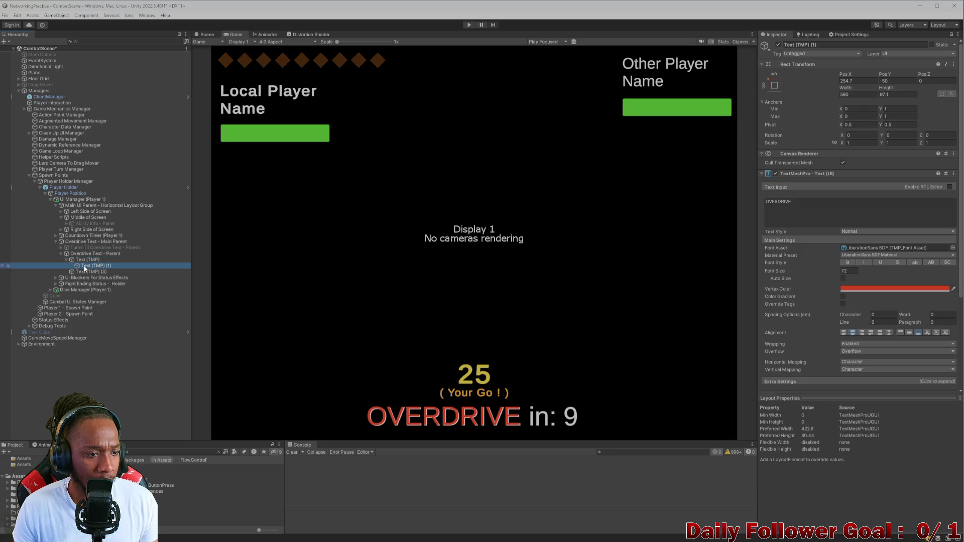
click(84, 260)
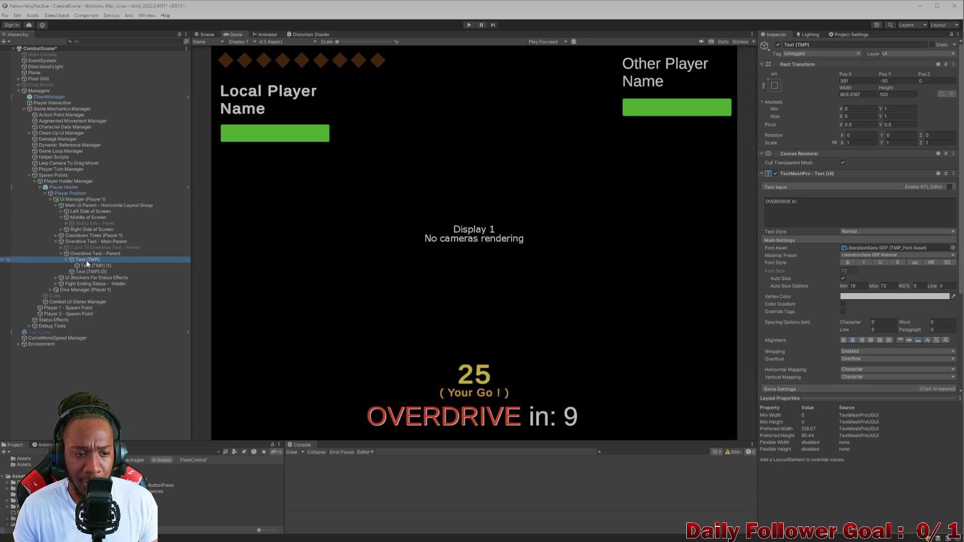
click(90, 264)
click(94, 260)
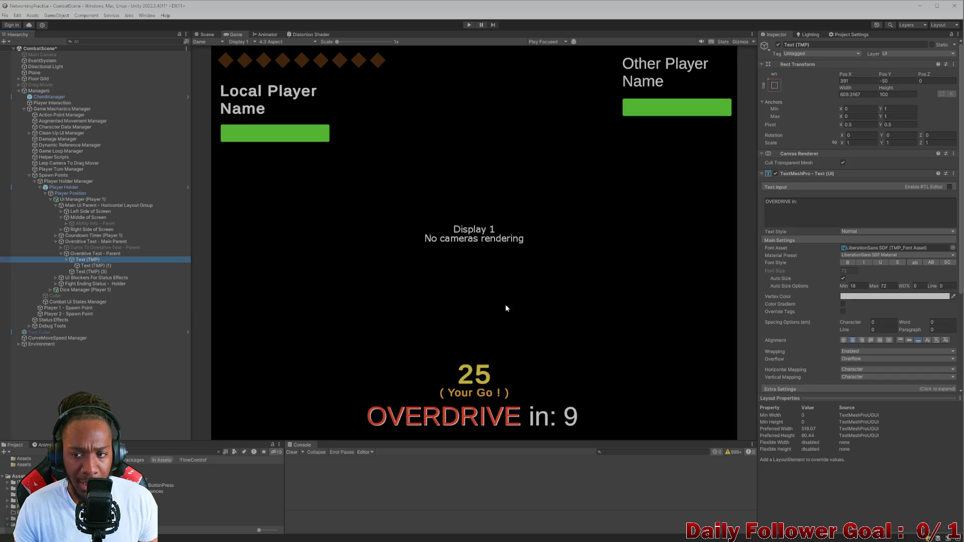
click(796, 202)
key(BackSpace)
key(BackSpace)
key(BackSpace)
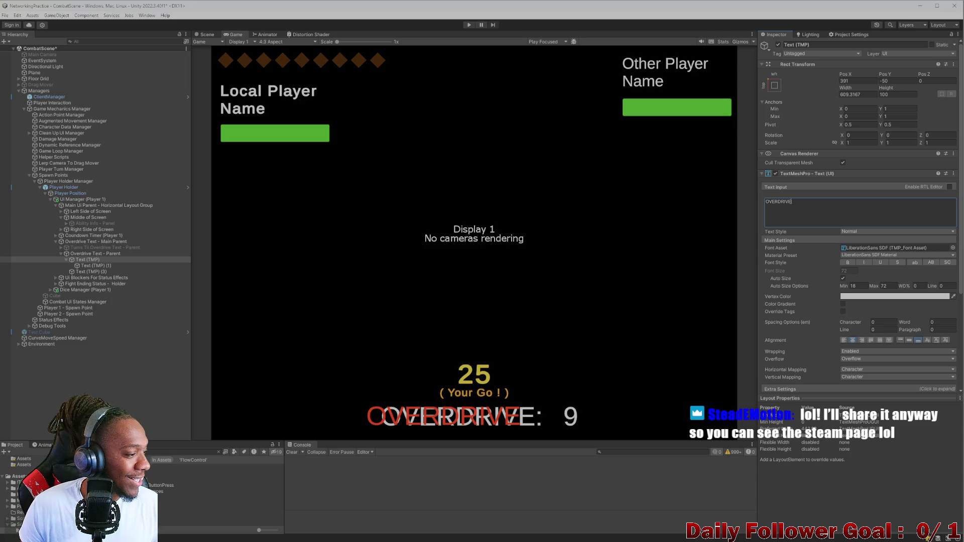
click(92, 265)
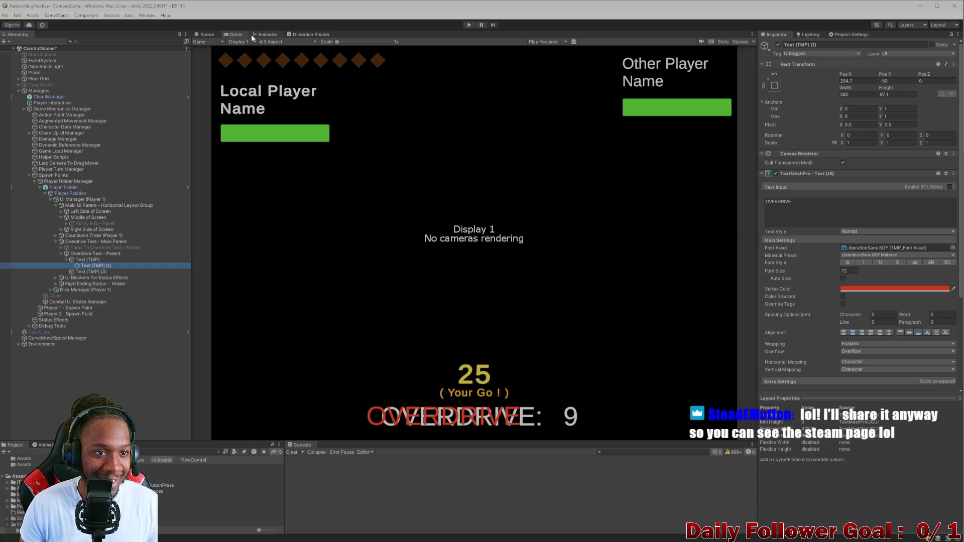
Slide the red OVERDRIVE text in the Scene view to line up over the white label.
click(207, 34)
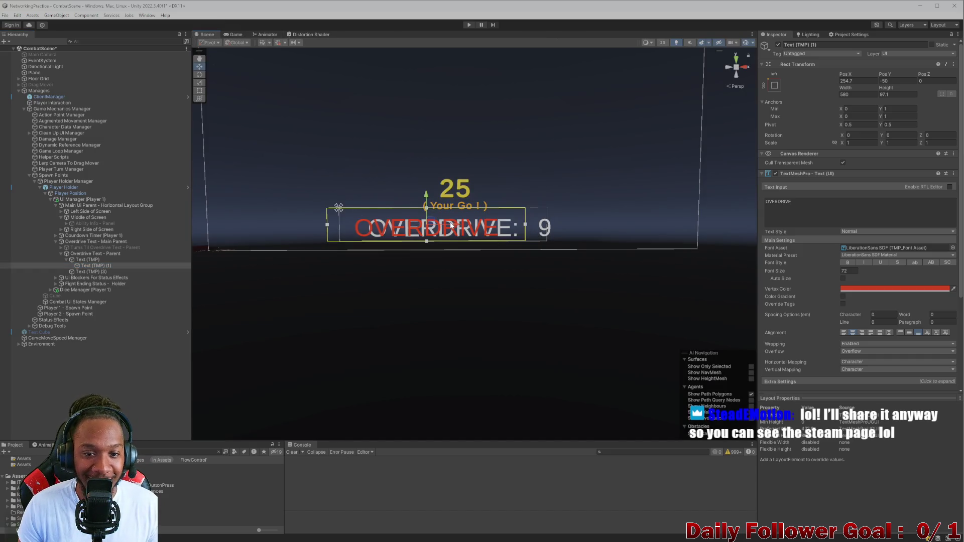
click(322, 151)
click(442, 229)
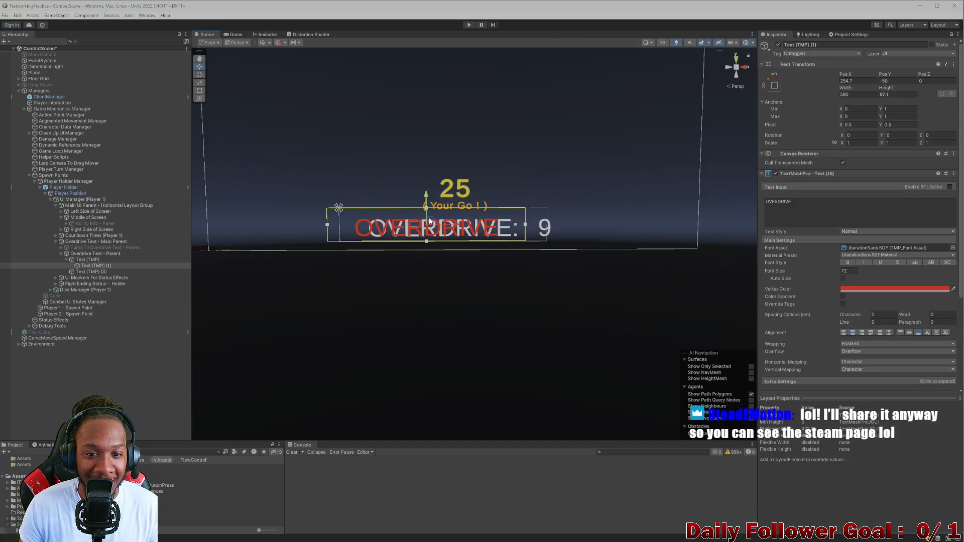
drag(454, 229, 466, 234)
click(235, 35)
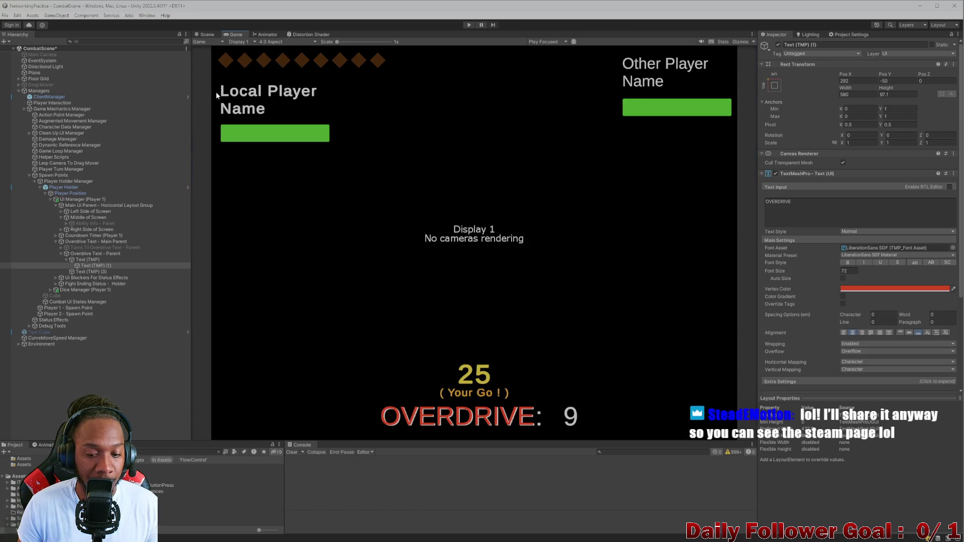
Move the 9 left to Pos X 843, beside the colon.
click(96, 272)
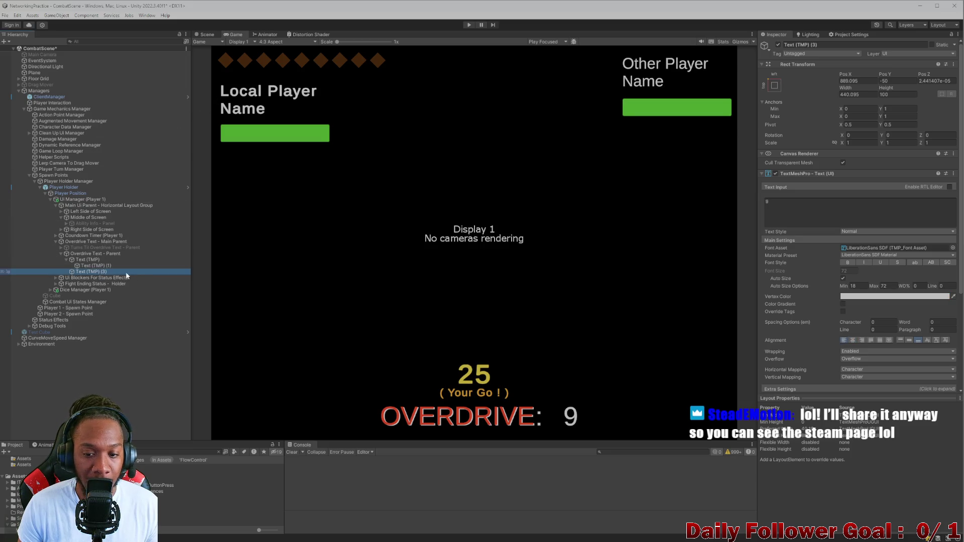
click(201, 35)
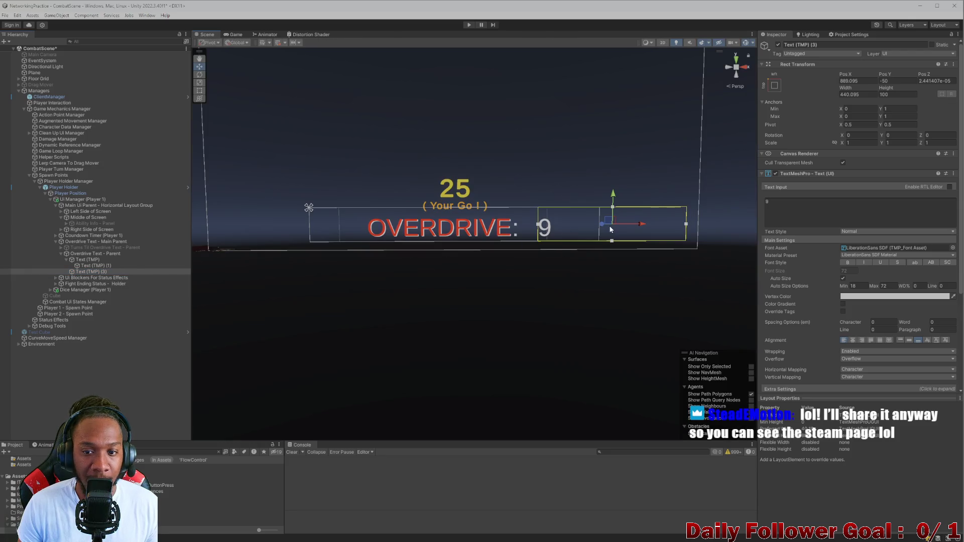
drag(626, 226, 610, 224)
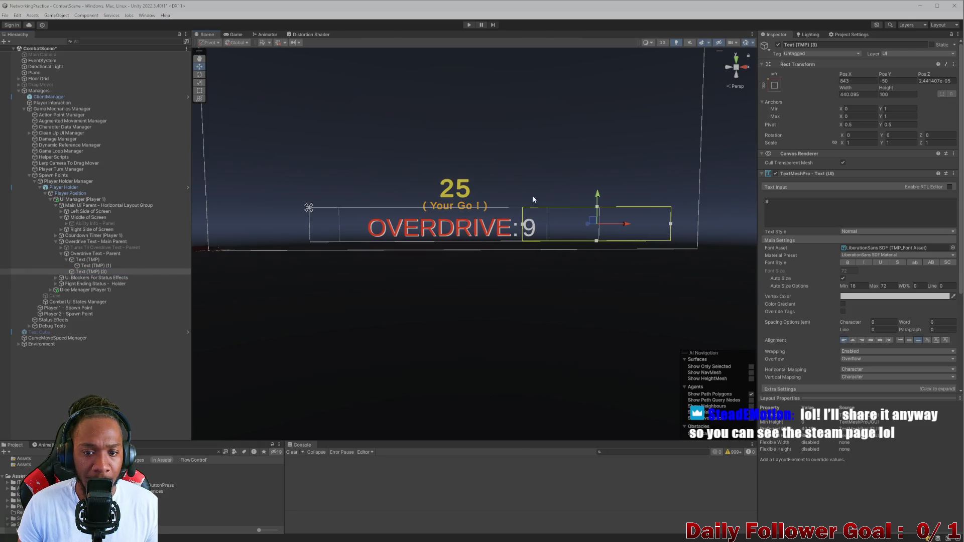
click(234, 34)
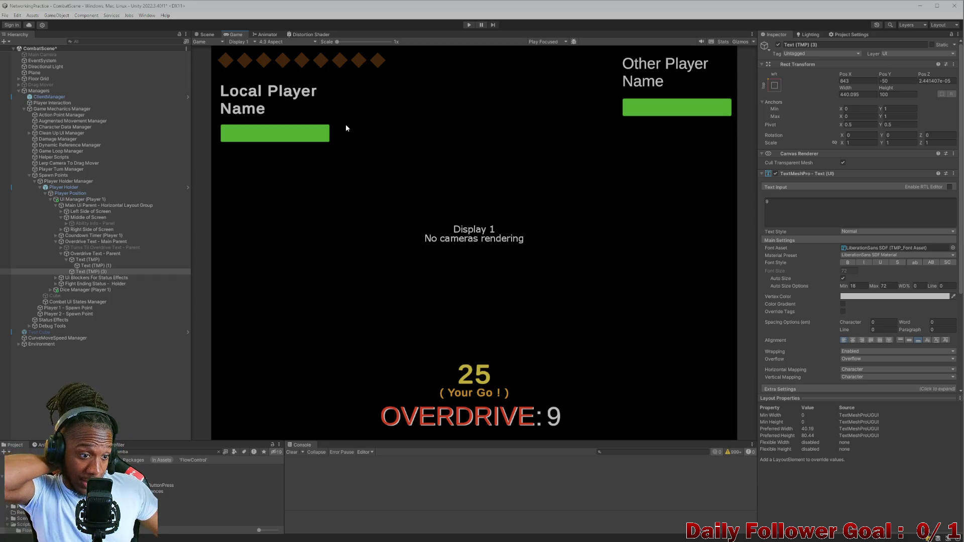
Change the overdrive number to -1 and save the CombatScene.
click(803, 212)
key(BackSpace)
text(-1)
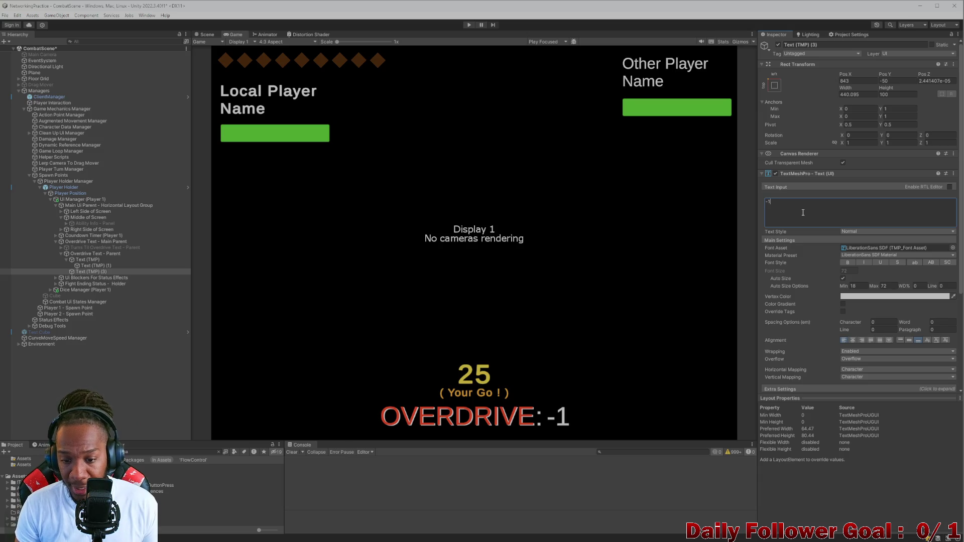
key(ctrl+s)
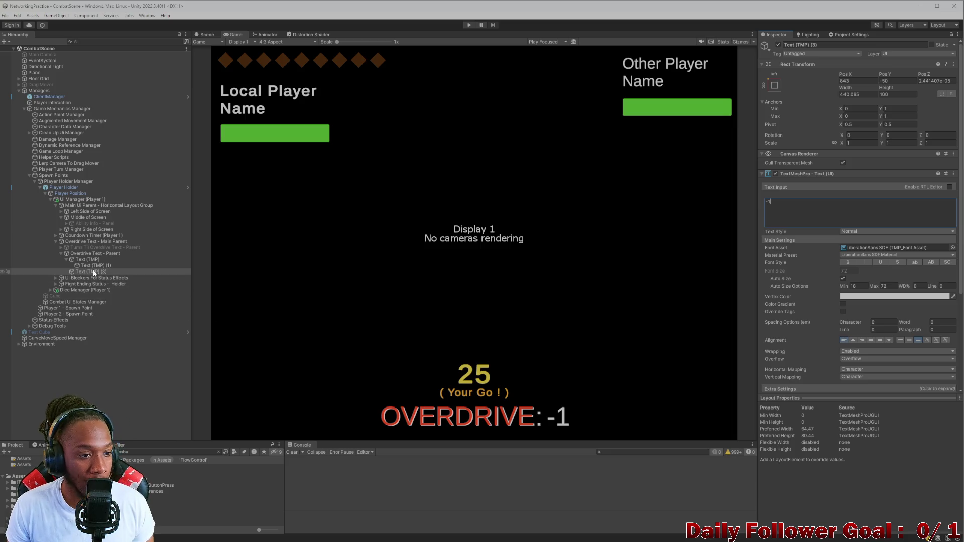
Review the red and white OVERDRIVE text objects, undoing a stray name edit.
click(92, 266)
click(88, 260)
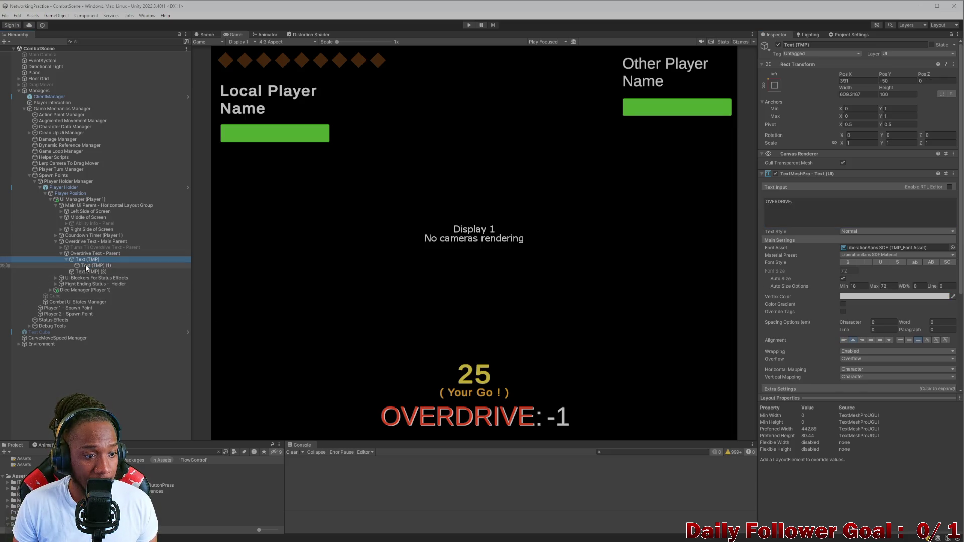
click(832, 45)
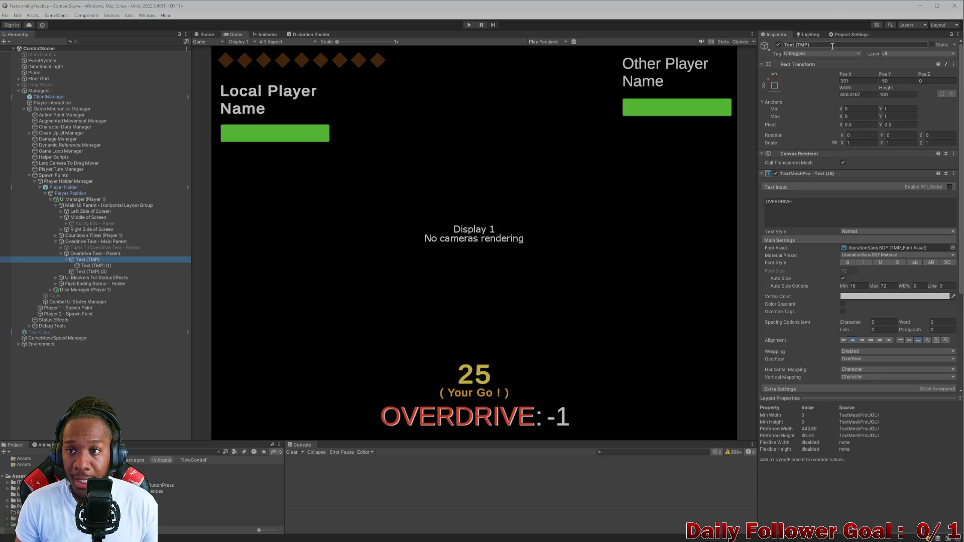
key(ctrl+z)
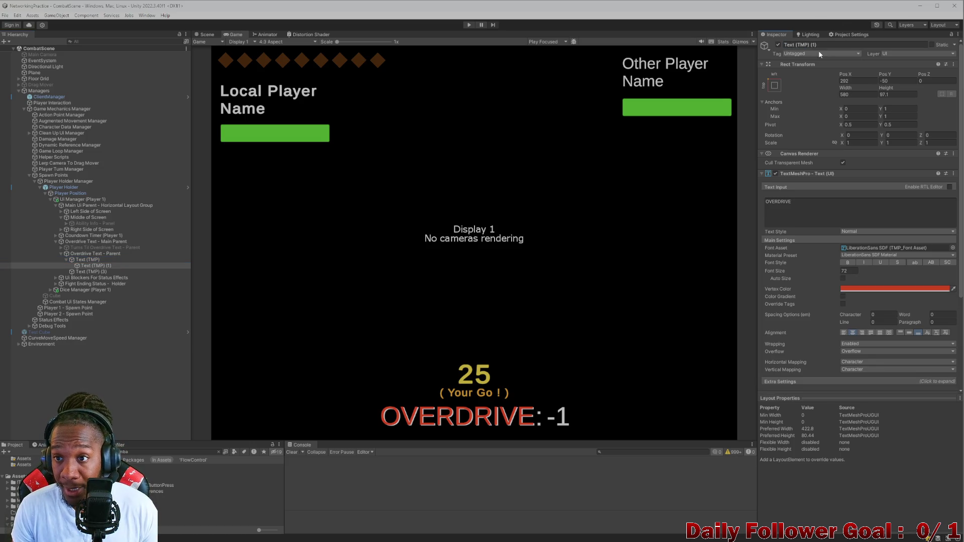
click(89, 258)
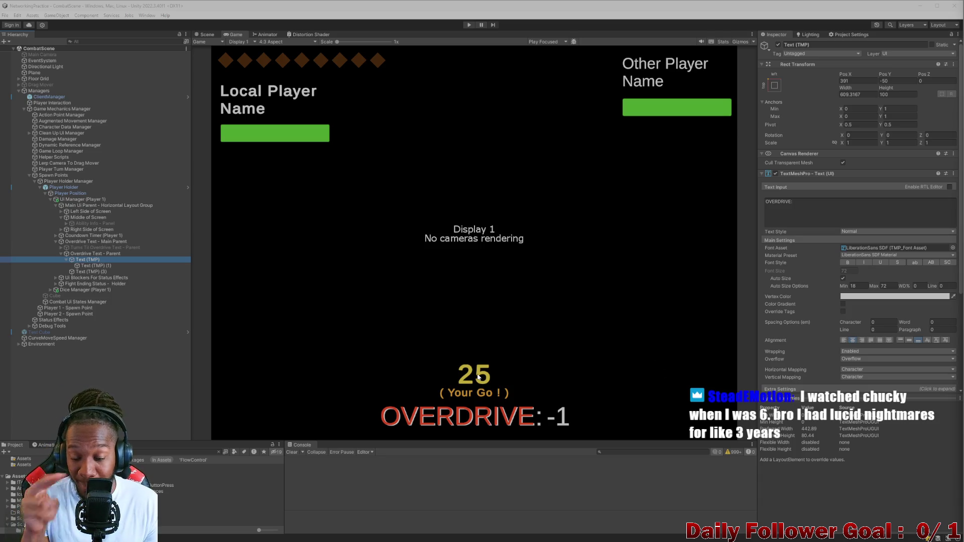
Clear the Console warnings and review Overdrive Text - Parent and its text children.
click(289, 452)
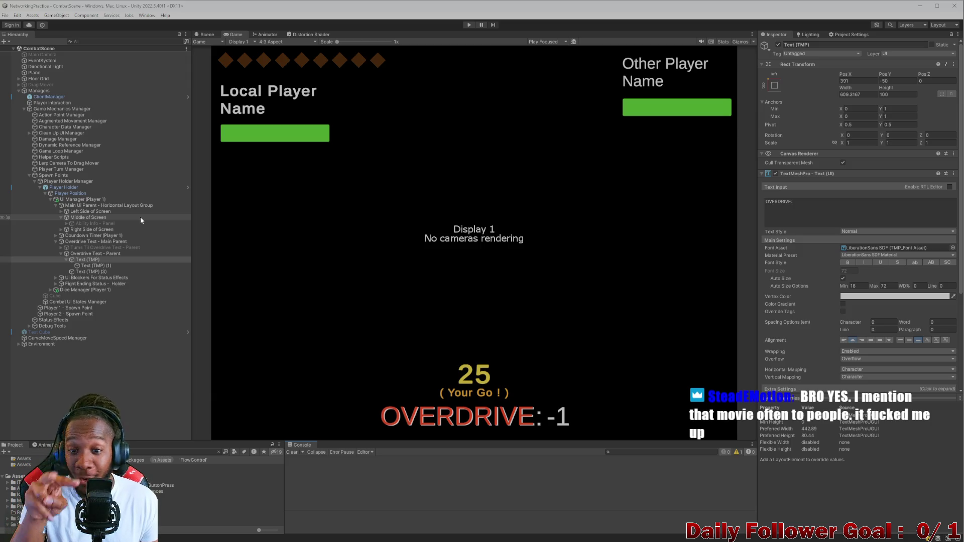
click(93, 254)
click(93, 260)
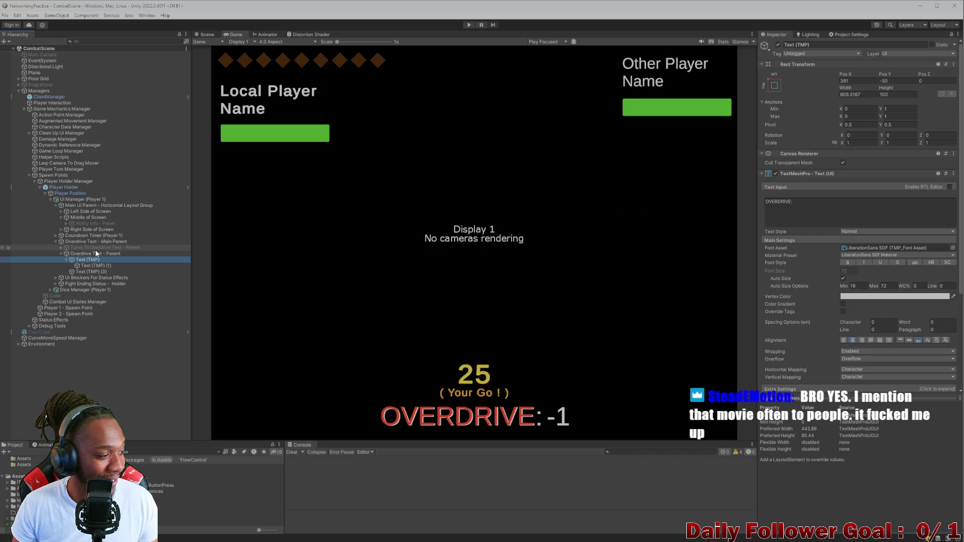
click(96, 253)
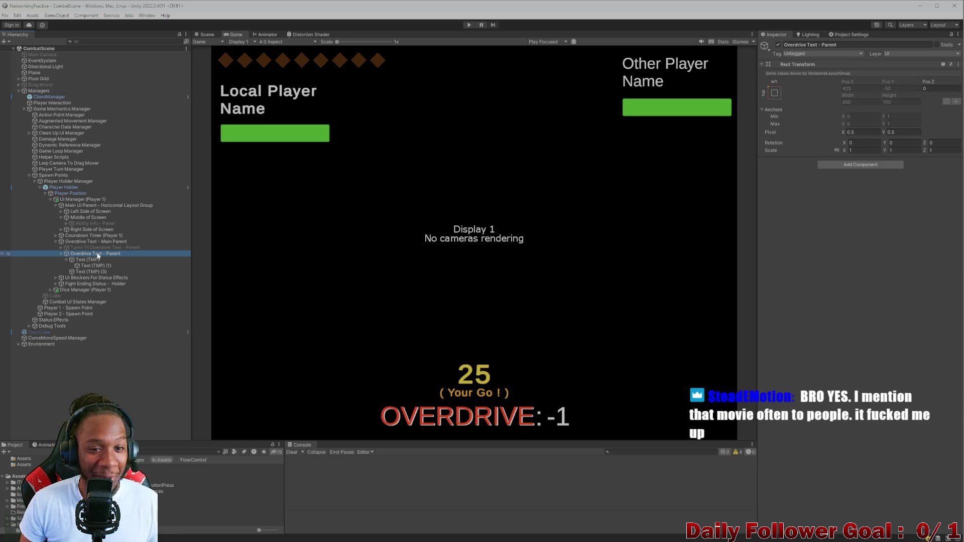
click(87, 265)
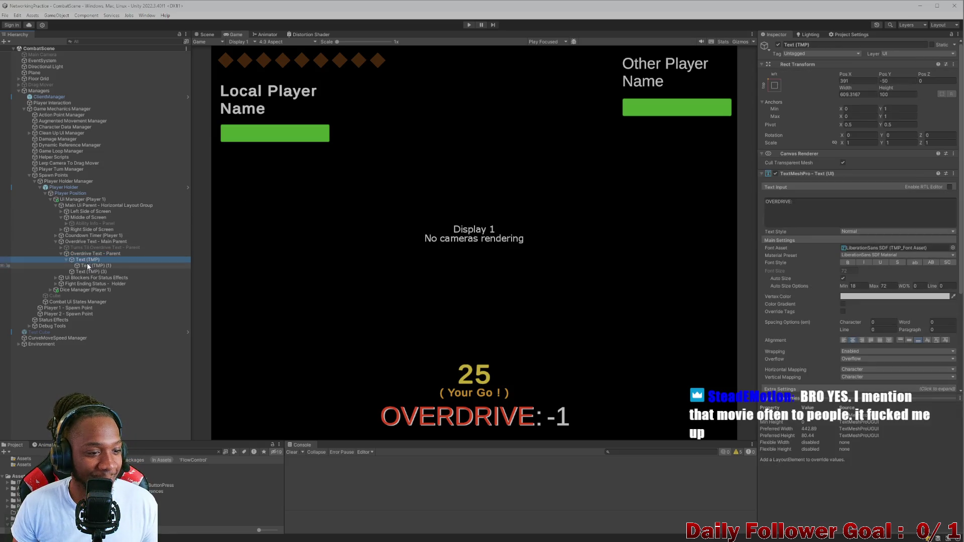
click(89, 272)
click(88, 265)
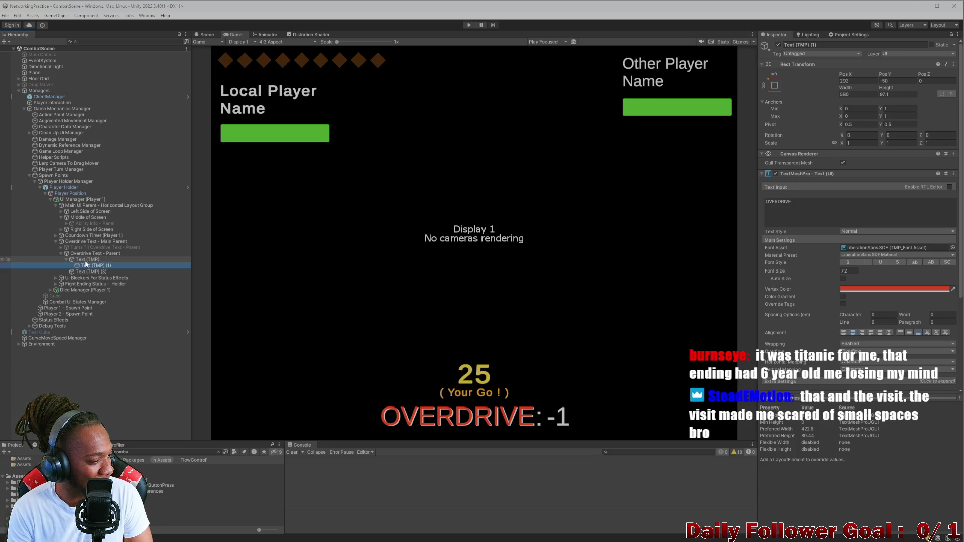
click(85, 259)
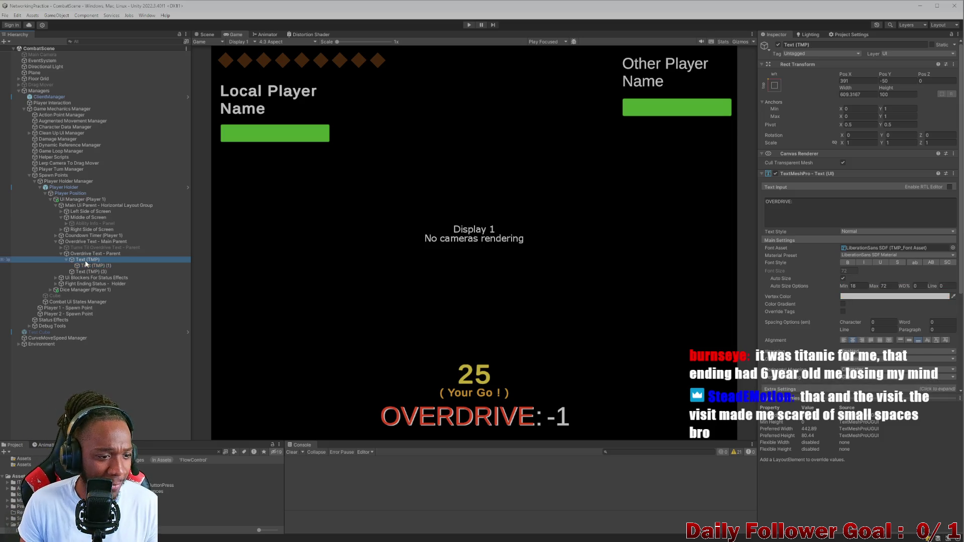
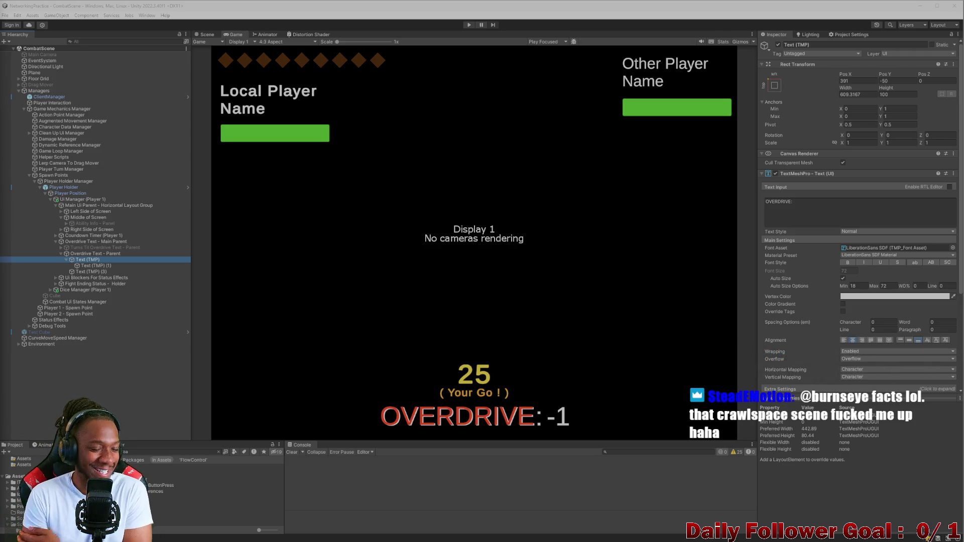
Rename the first Text (TMP) child to 'Overdrive - Text (TMP)'.
click(93, 266)
click(92, 259)
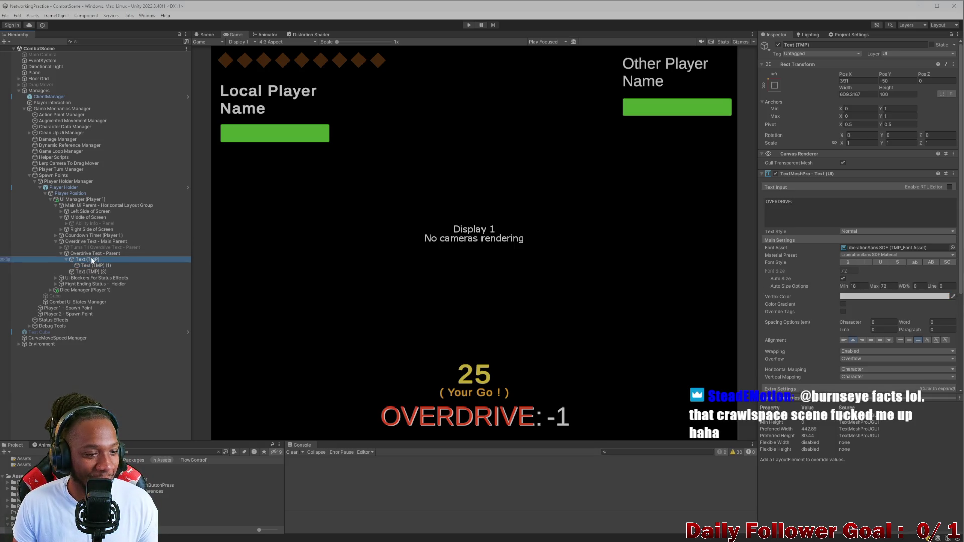
click(92, 254)
click(91, 259)
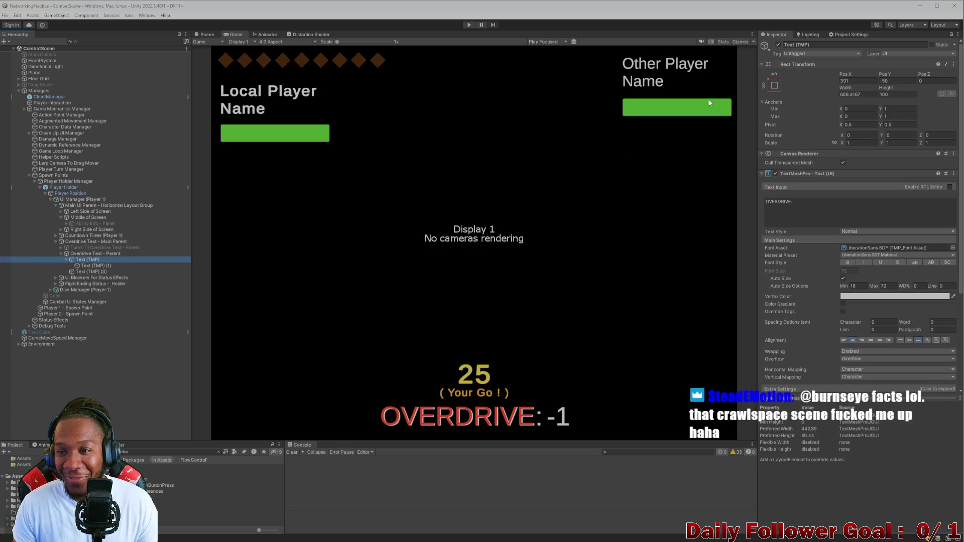
click(778, 45)
click(778, 45)
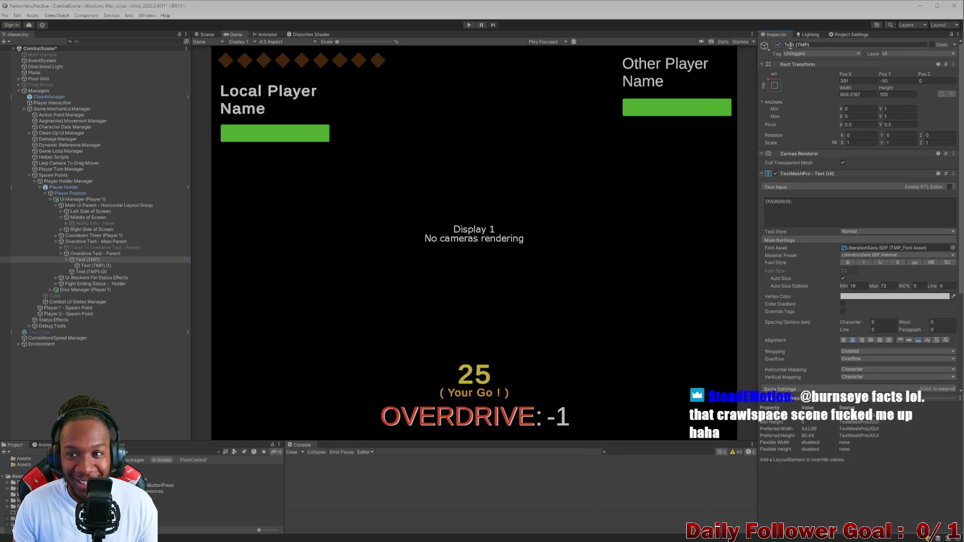
click(827, 45)
key(Home)
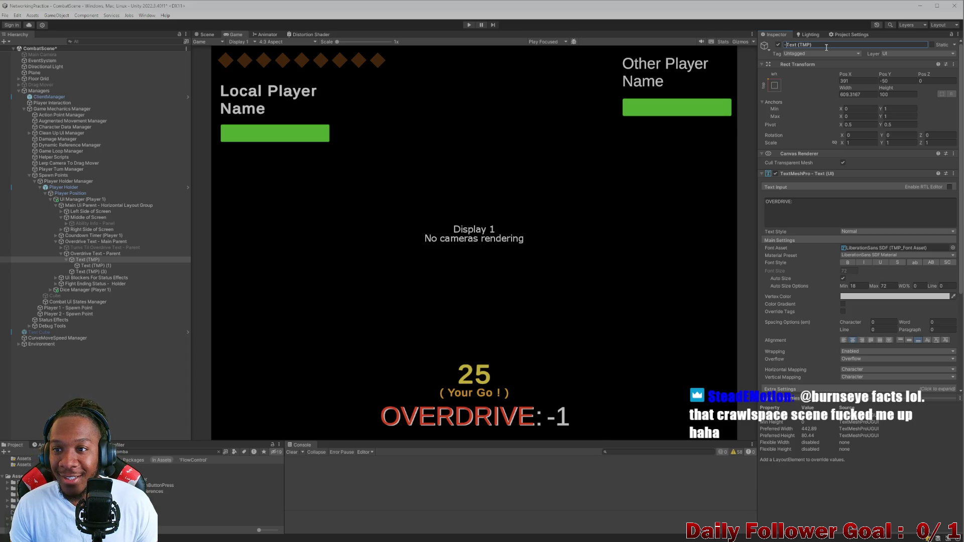
text(Over )
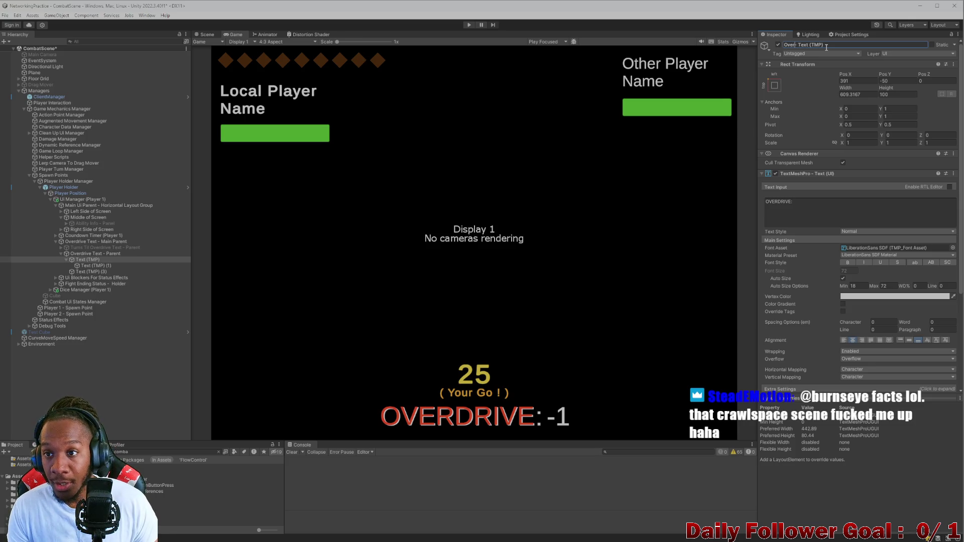
text(driv)
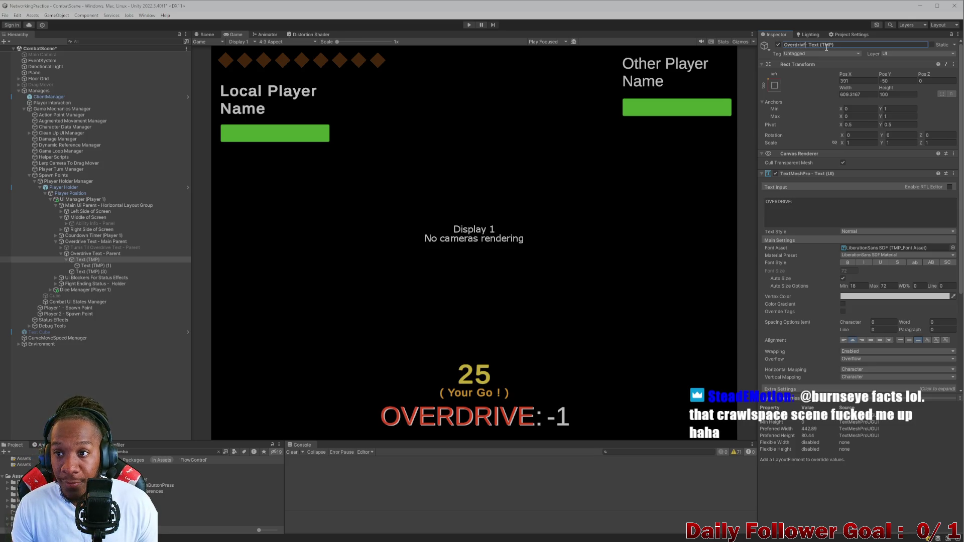
text(e)
key(Return)
Rename the other Text (TMP) child to 'Overdrive Int - Text (TMP)'.
click(96, 266)
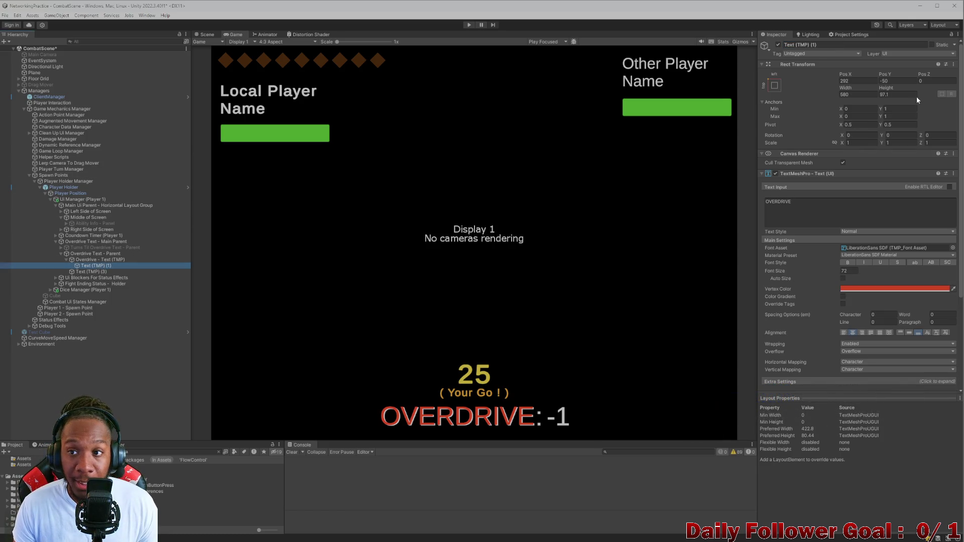
click(832, 45)
click(832, 45)
key(BackSpace)
key(BackSpace)
key(BackSpace)
key(BackSpace)
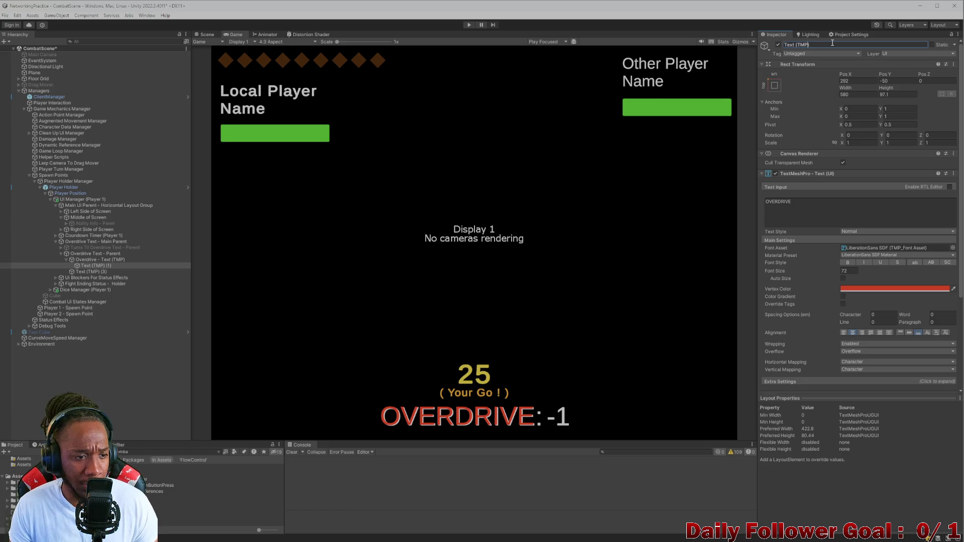
key(ctrl+a)
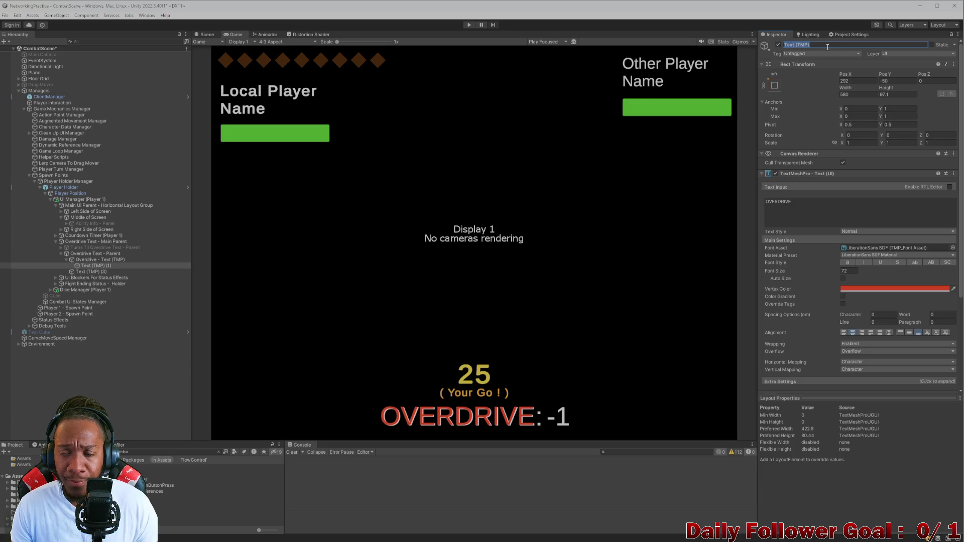
click(66, 260)
click(81, 264)
click(831, 45)
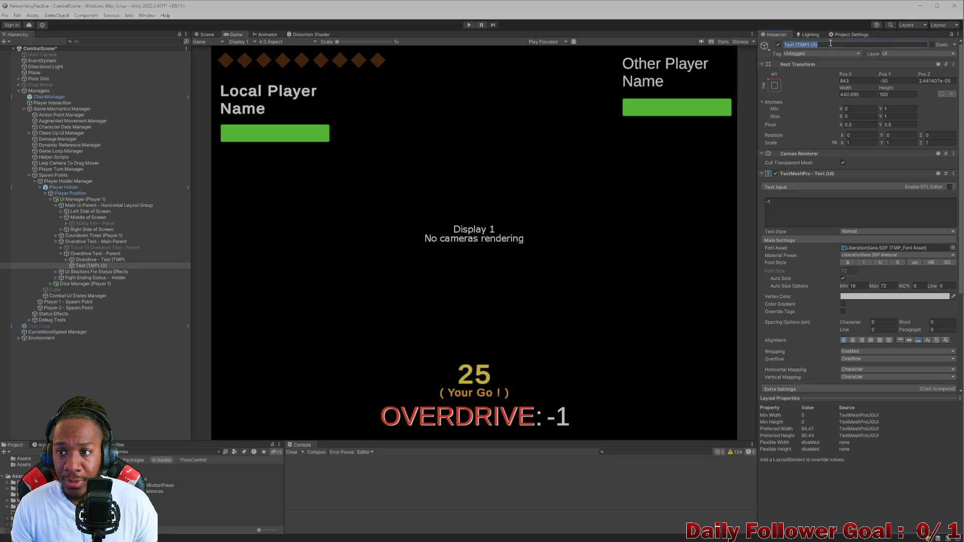
key(BackSpace)
key(BackSpace)
key(BackSpace)
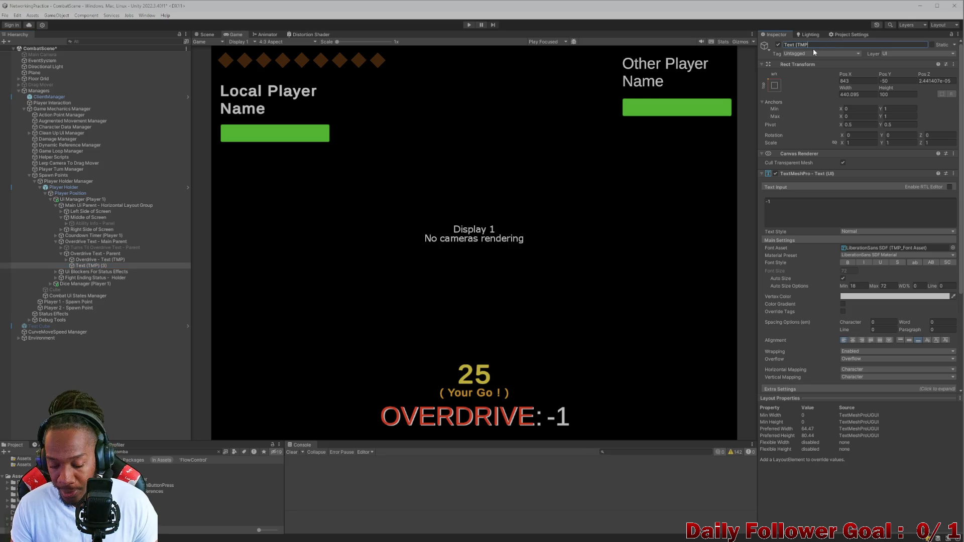
text())
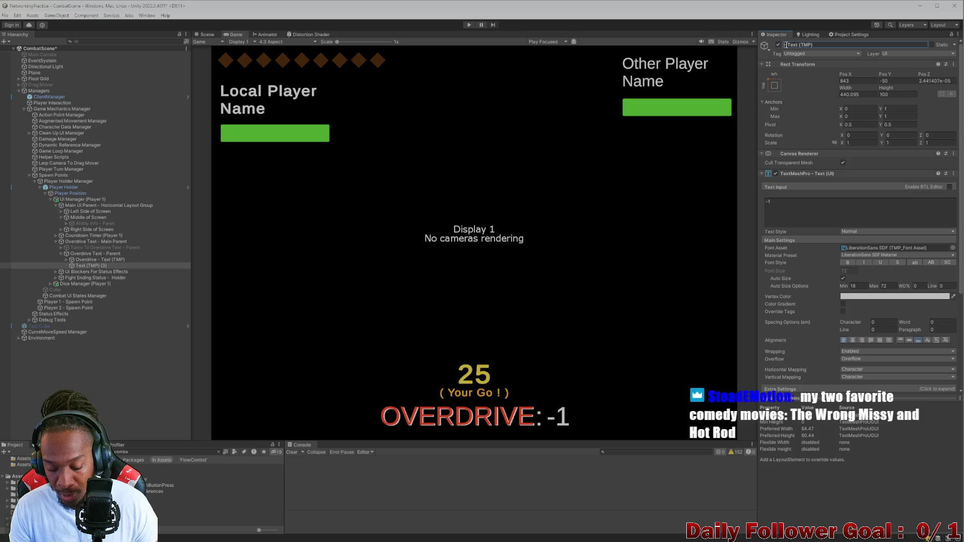
text(Overd- )
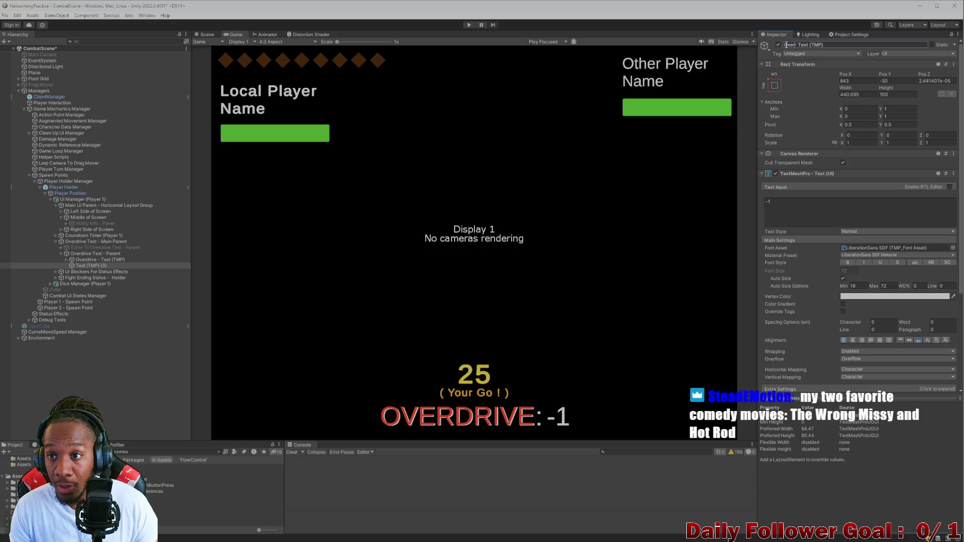
text(rive )
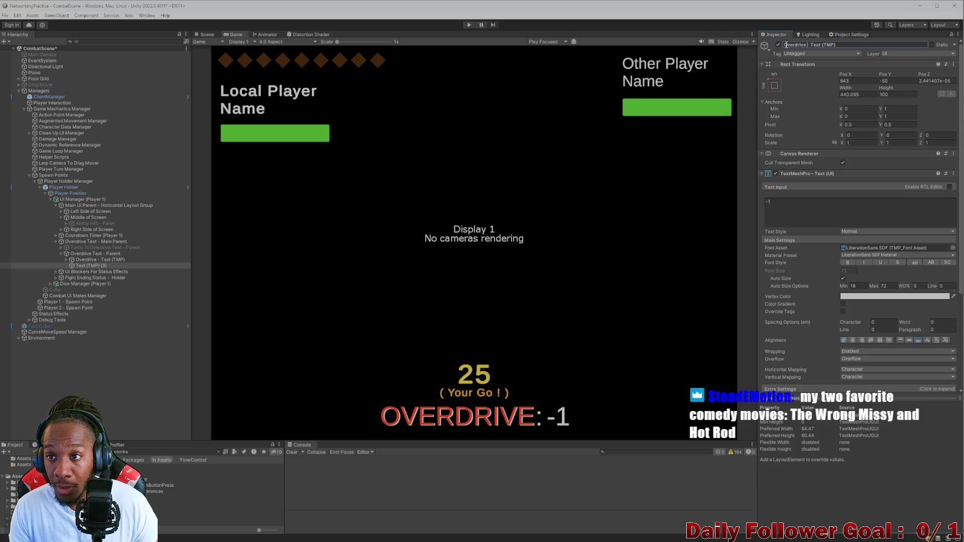
text( Int)
key(Return)
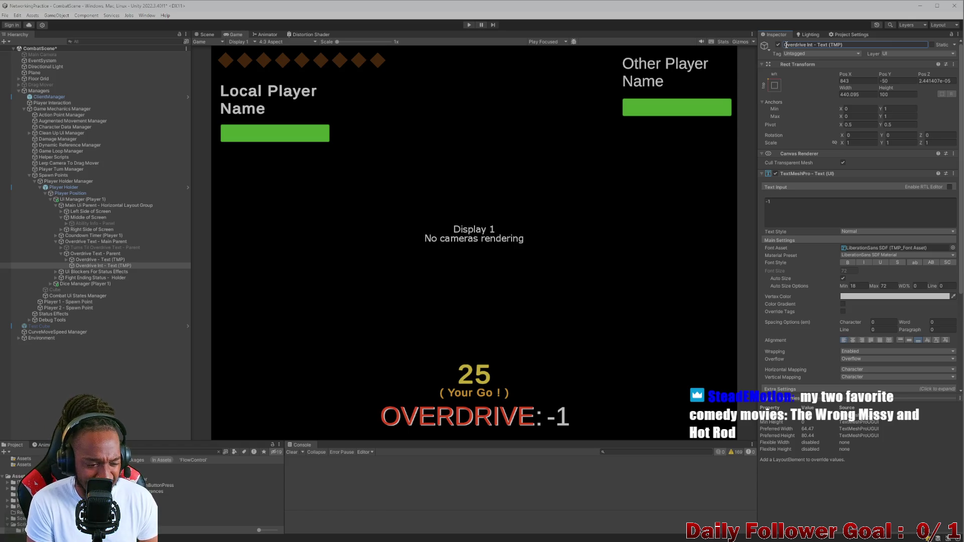
click(787, 45)
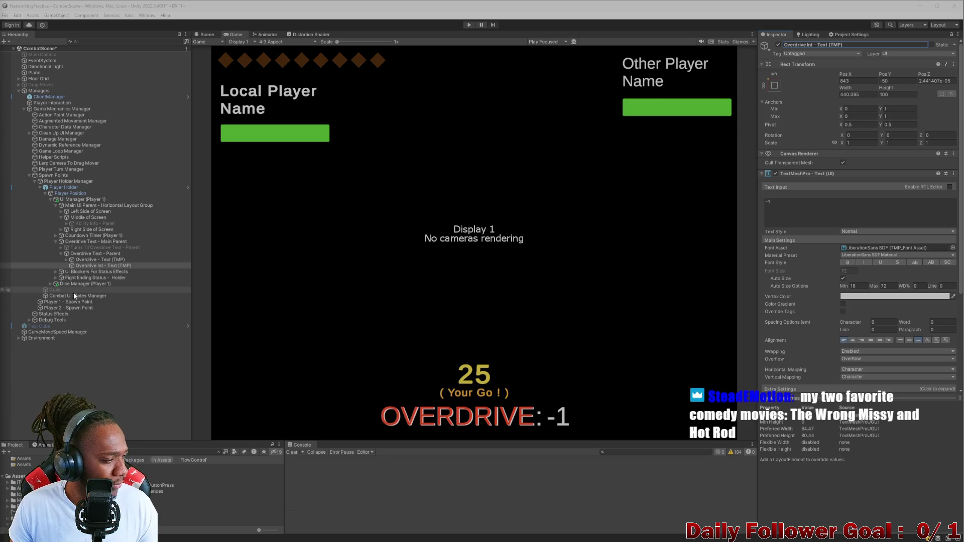
Collapse Overdrive Text - Parent and toggle Fight Ending Status - Holder off and back on.
click(83, 260)
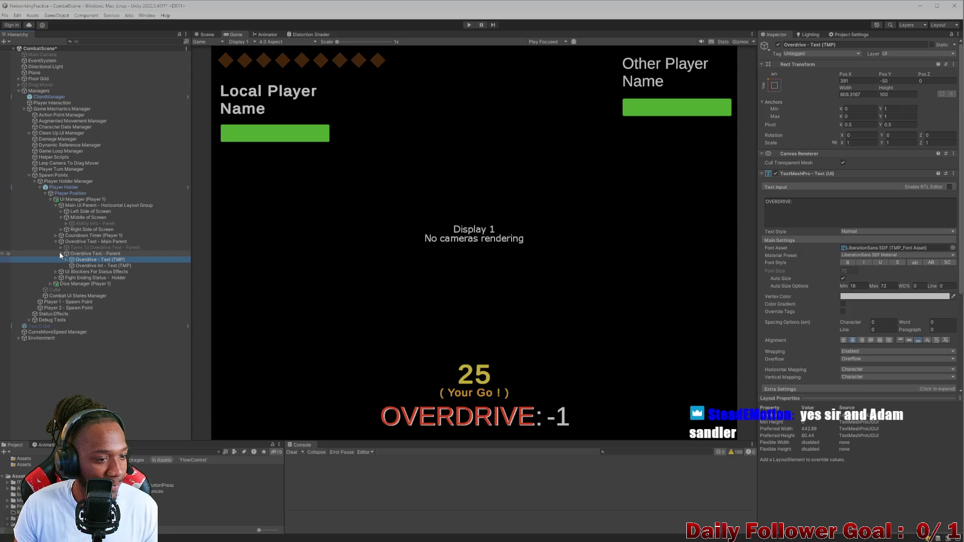
click(60, 254)
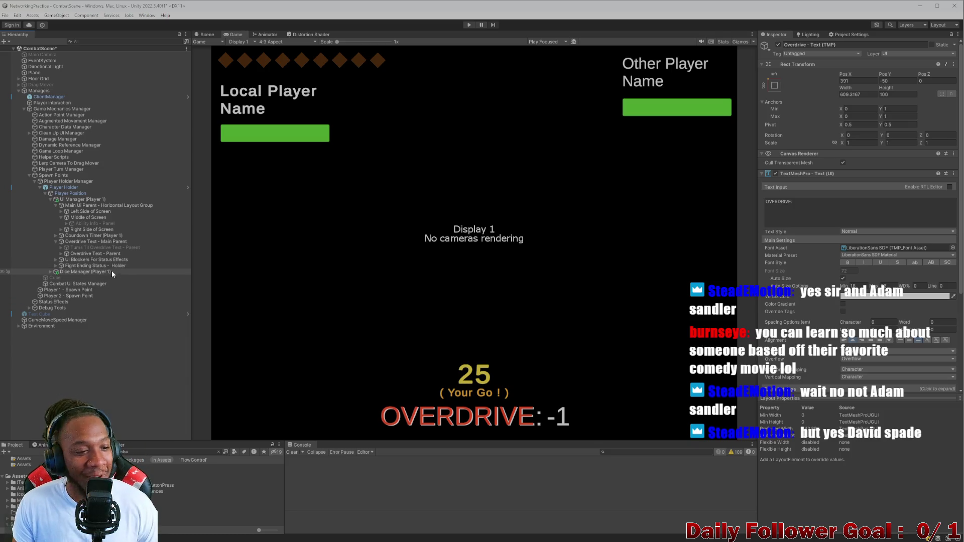
click(83, 266)
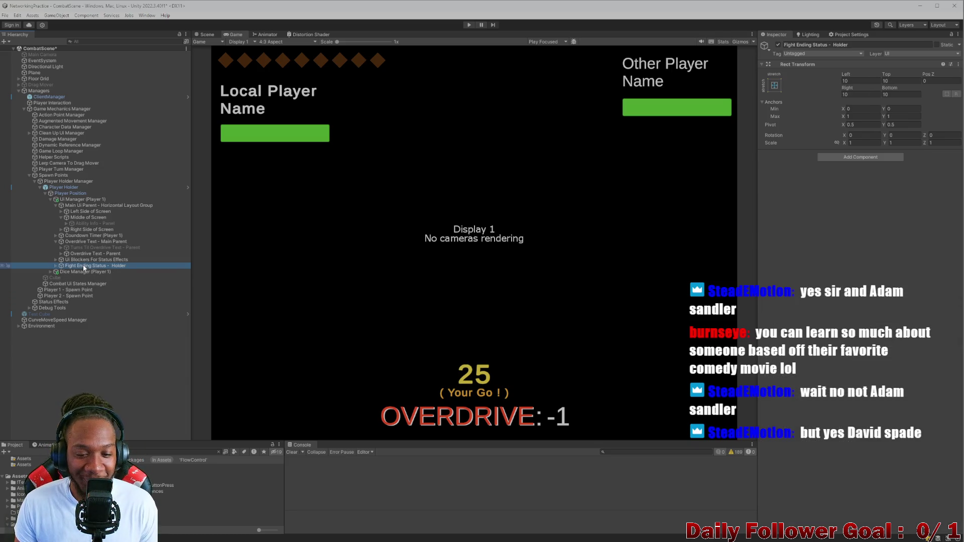
click(778, 44)
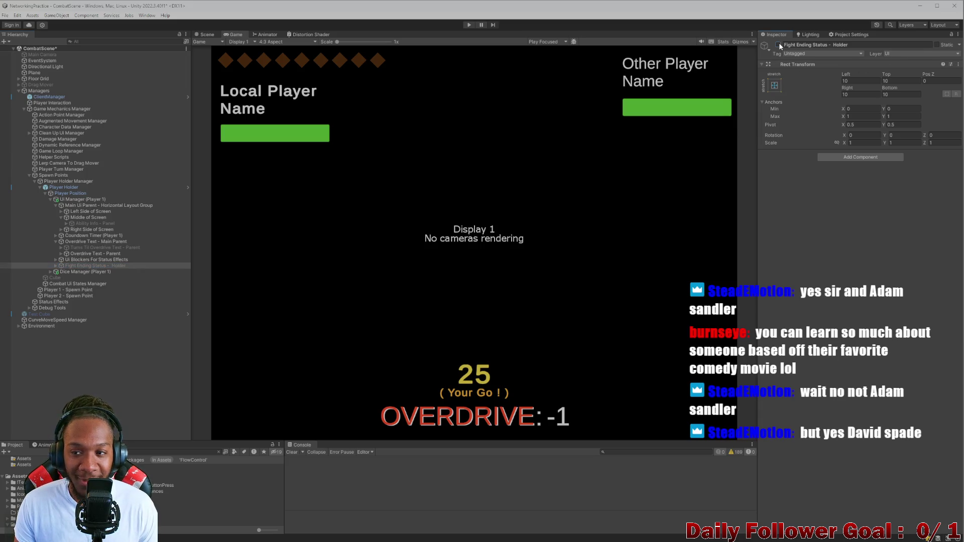
click(779, 45)
click(74, 260)
Deactivate Overdrive Text - Parent, activate Turns Til Overdrive Text - Parent, and expand its children.
click(71, 253)
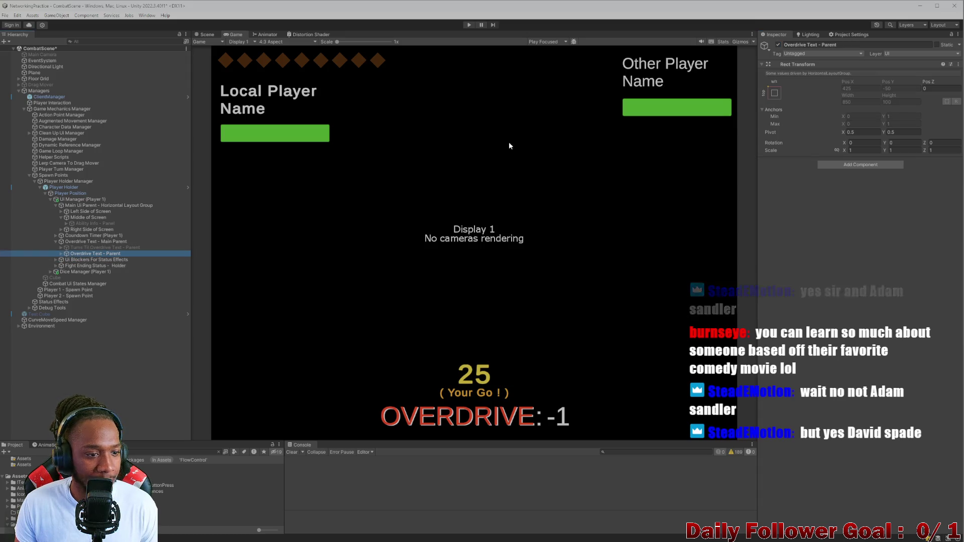
click(778, 45)
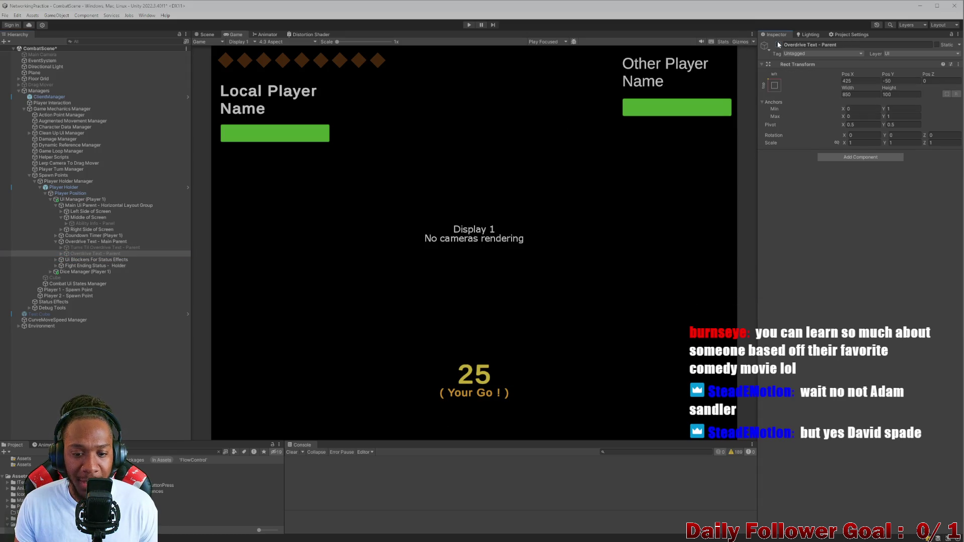
click(105, 247)
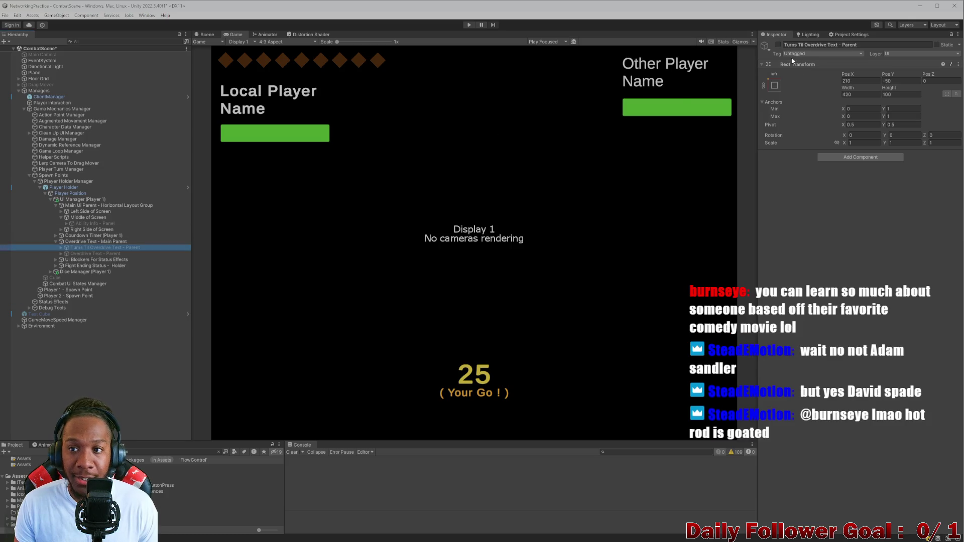
click(779, 45)
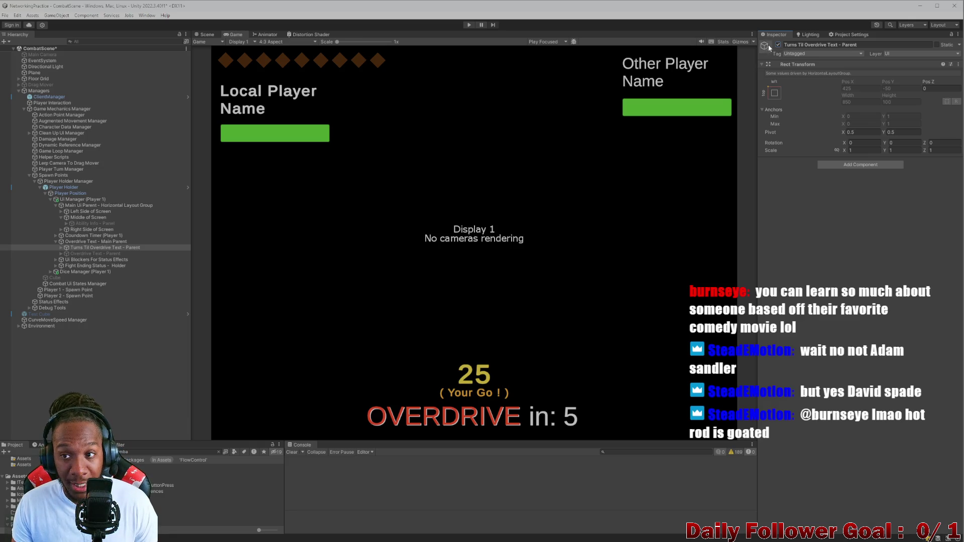
click(778, 44)
click(100, 253)
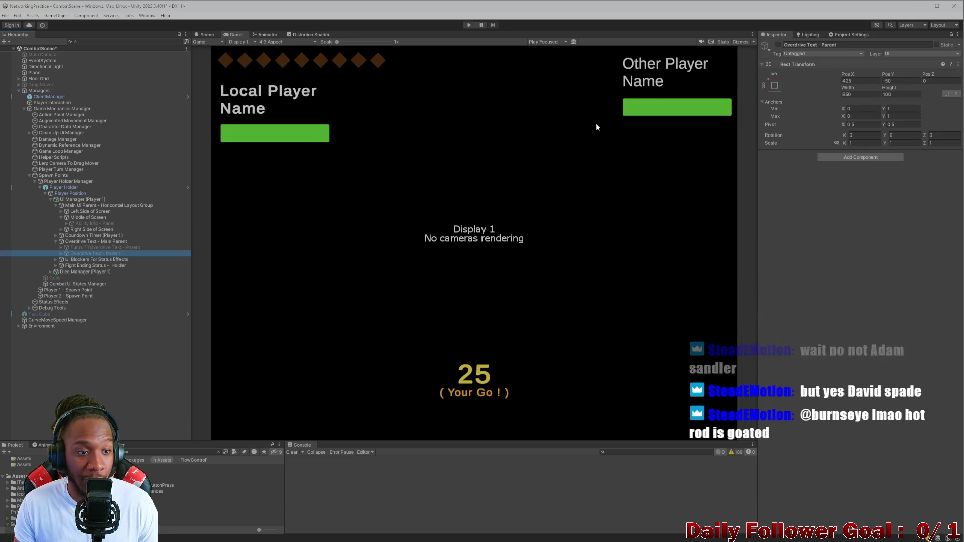
click(779, 45)
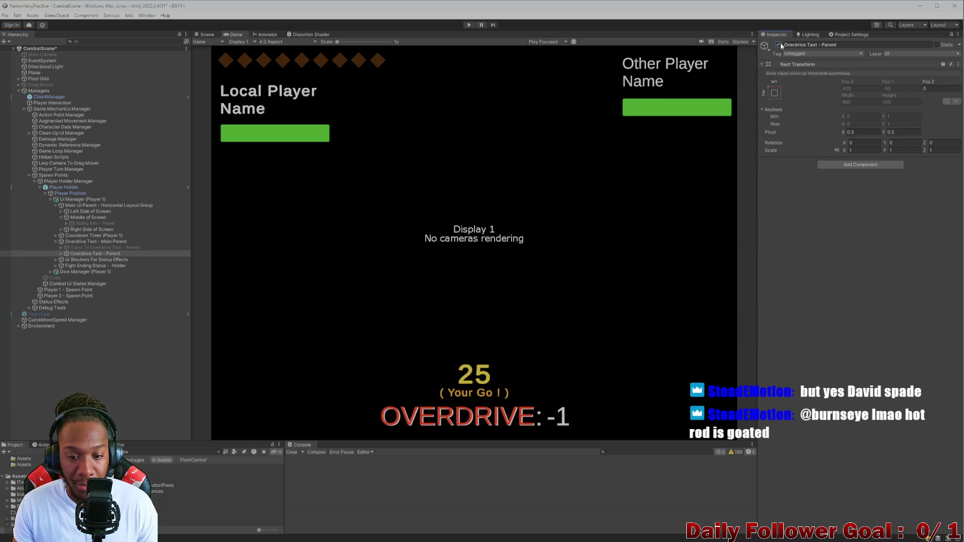
click(779, 45)
click(103, 247)
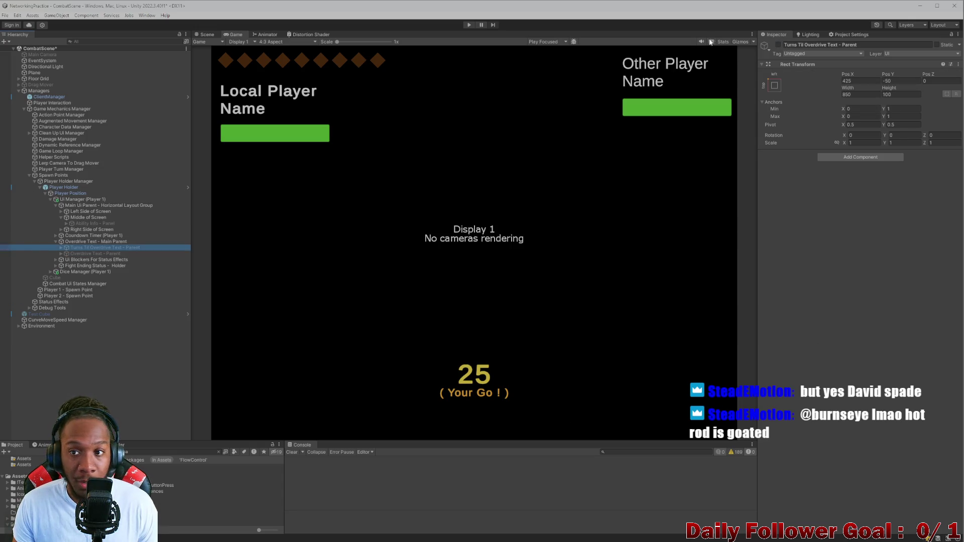
click(778, 44)
click(61, 247)
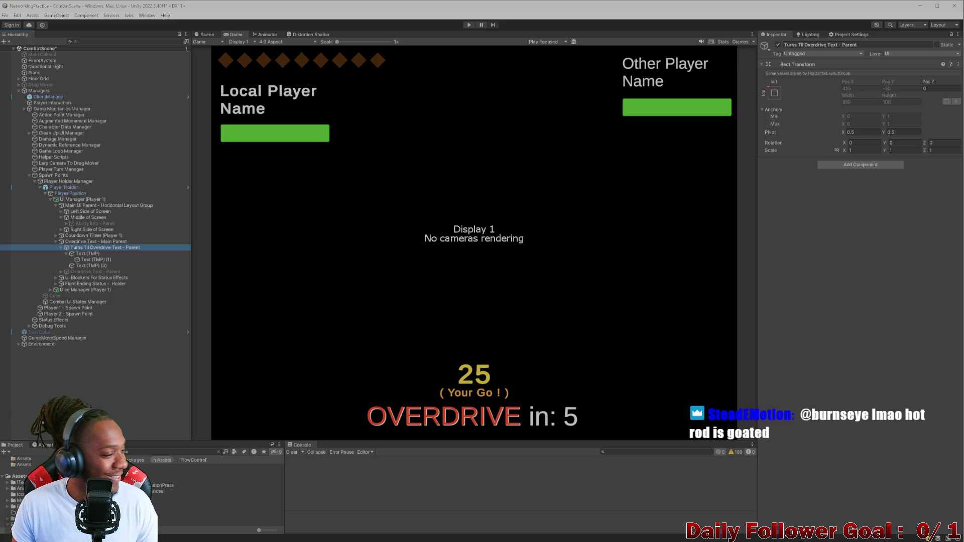
Rename Text (TMP) (3), the object showing 5, to 'Turns til overdrive int - Text (TMP)'.
click(75, 254)
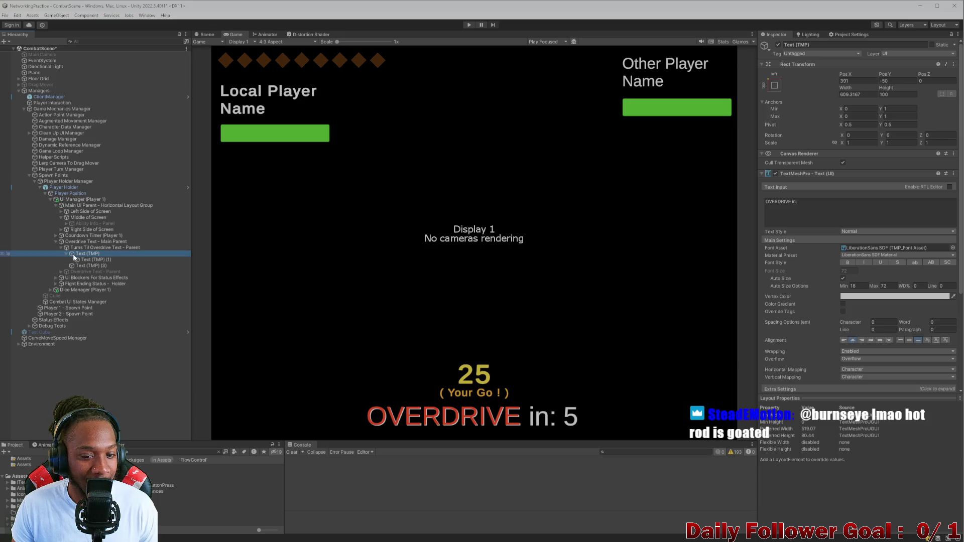
click(65, 254)
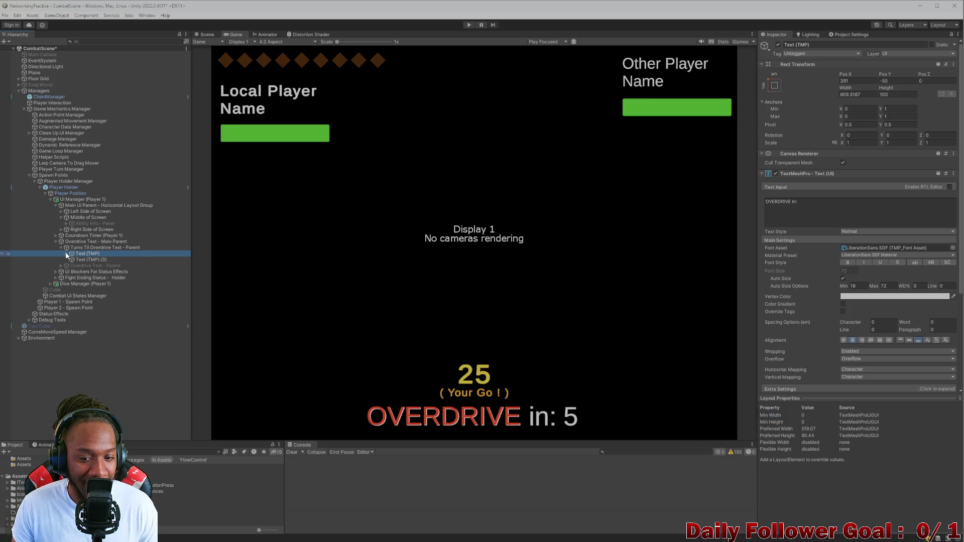
click(95, 260)
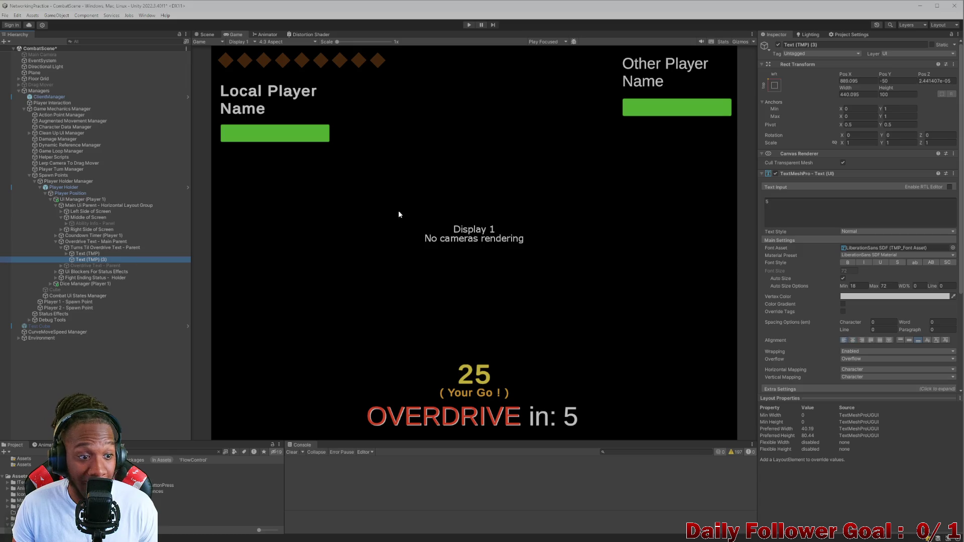
click(825, 44)
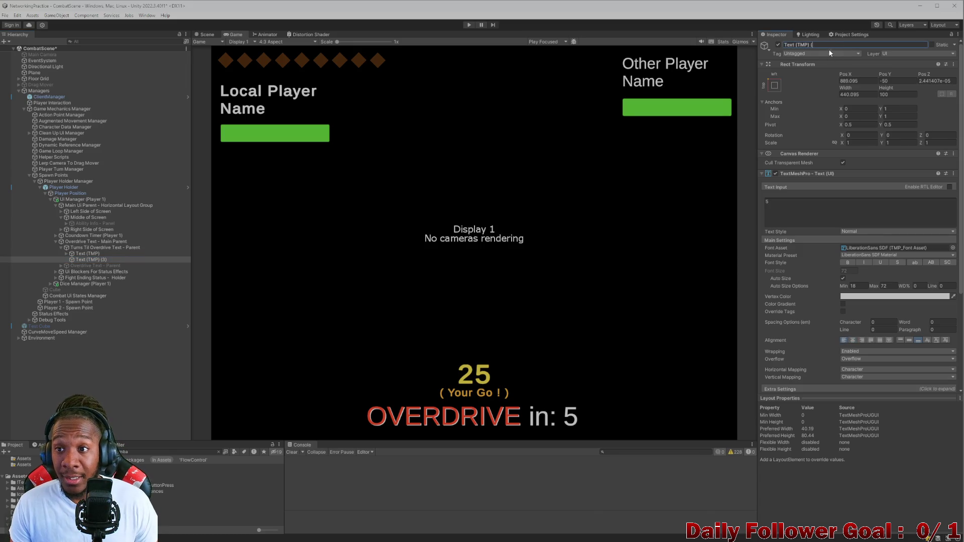
key(BackSpace)
key(BackSpace)
key(BackSpace)
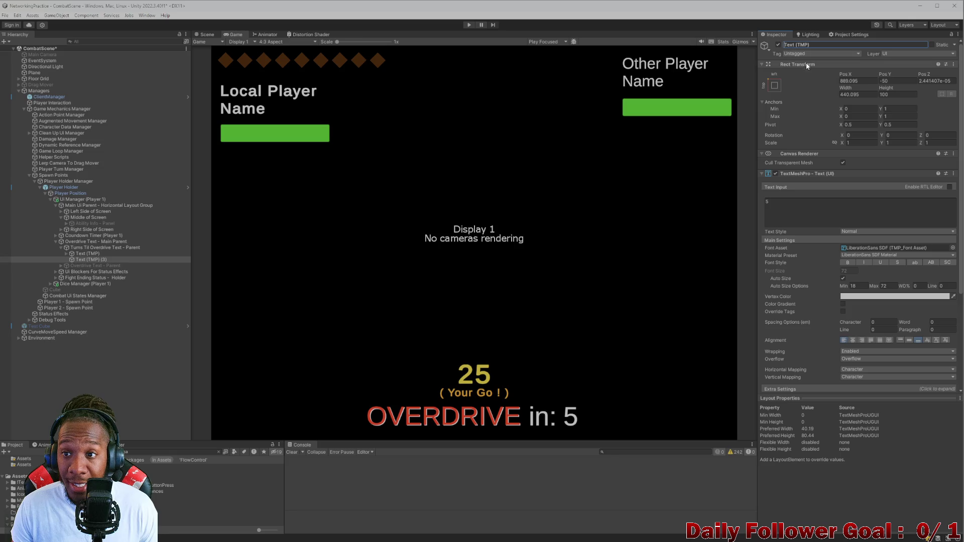
text(Tu)
text(ns ti)
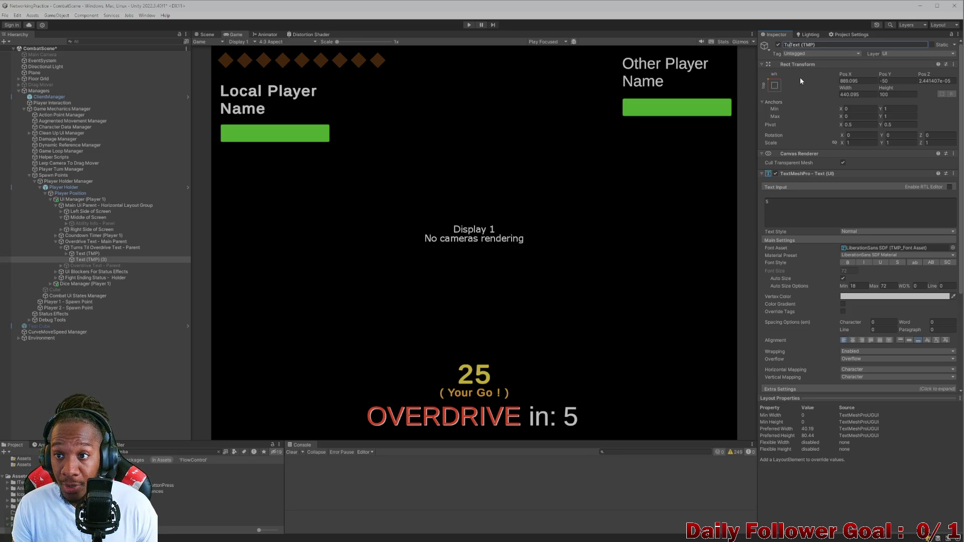
text(l OVer)
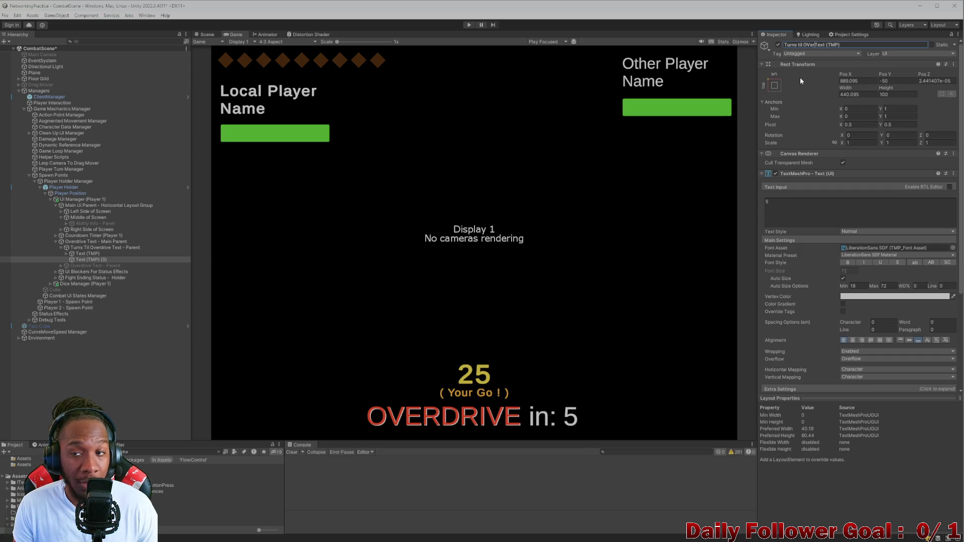
text(tiv)
key(BackSpace)
key(BackSpace)
key(BackSpace)
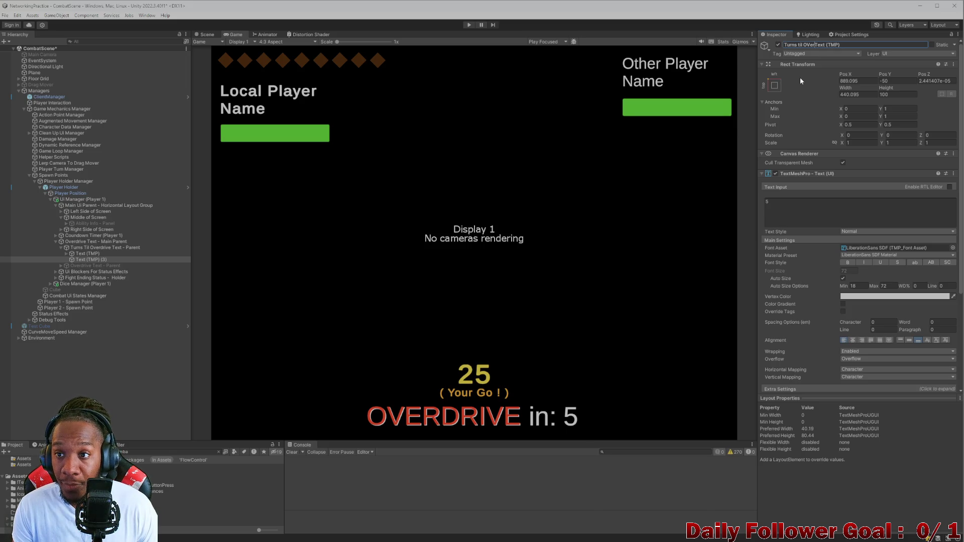
text(vverdrive int -)
key(Return)
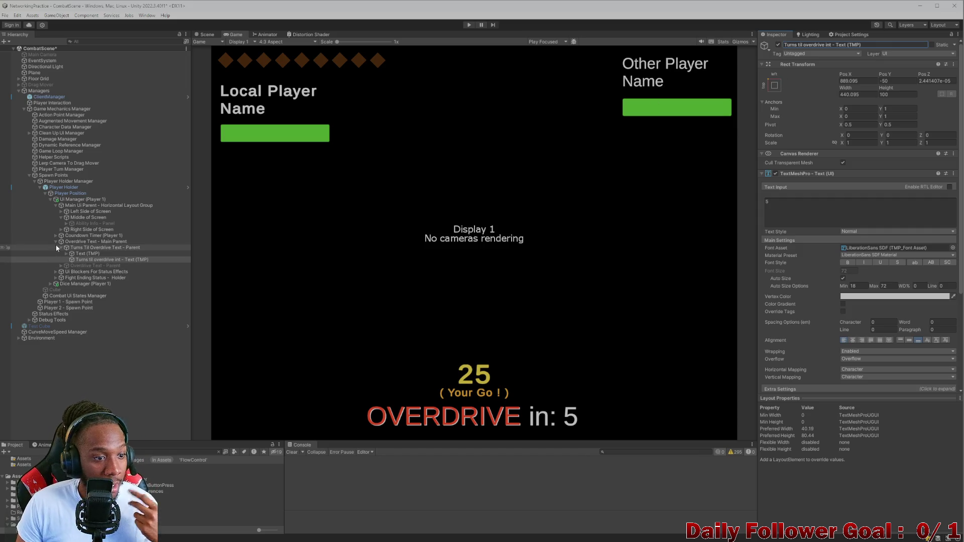
Try 16:10 with Display 1, then set the Game view aspect to 20:9.
click(208, 34)
click(234, 34)
click(274, 42)
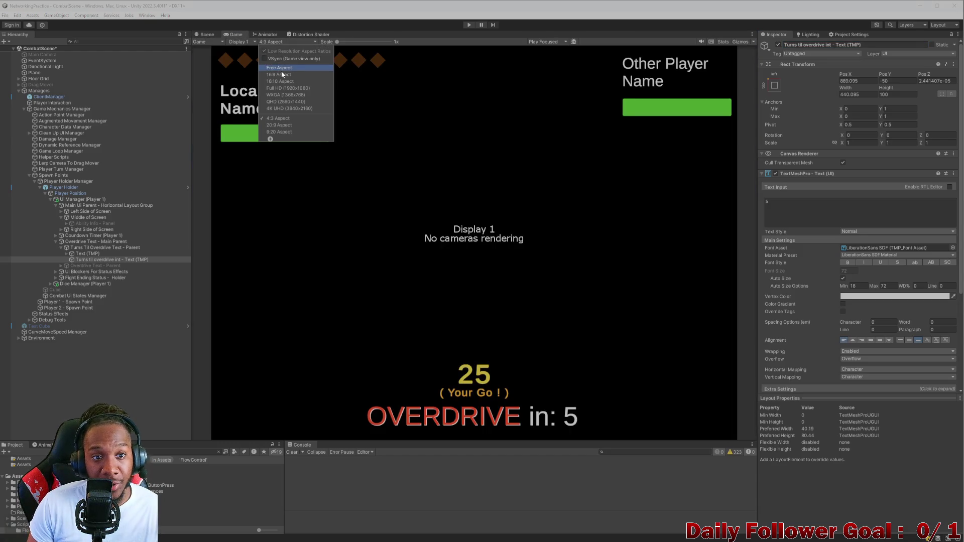
click(281, 73)
click(248, 42)
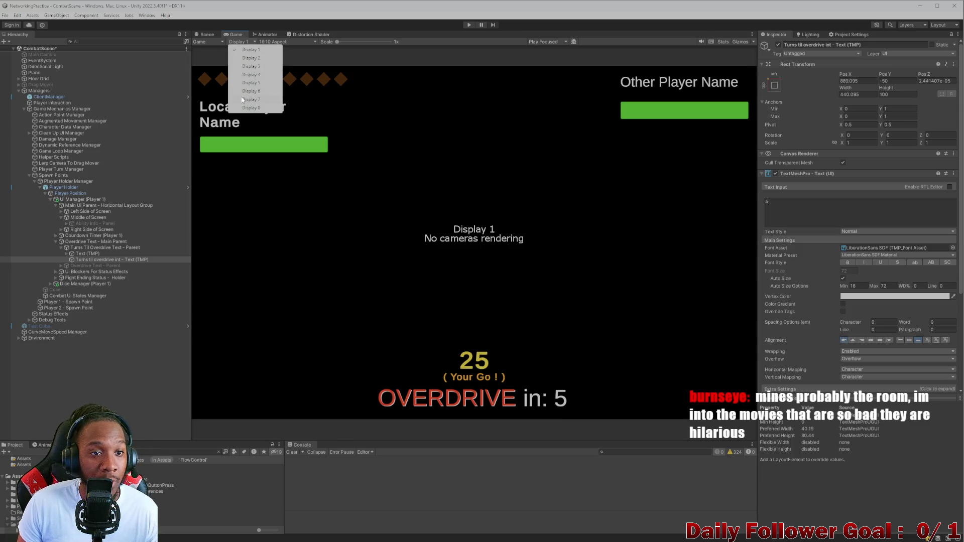
click(235, 49)
click(244, 42)
click(281, 42)
click(279, 43)
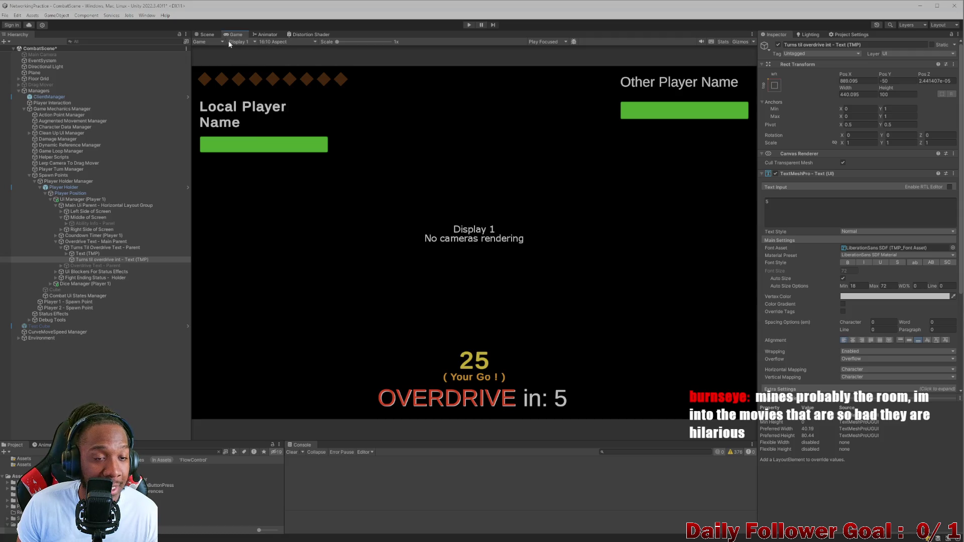
click(279, 42)
click(277, 121)
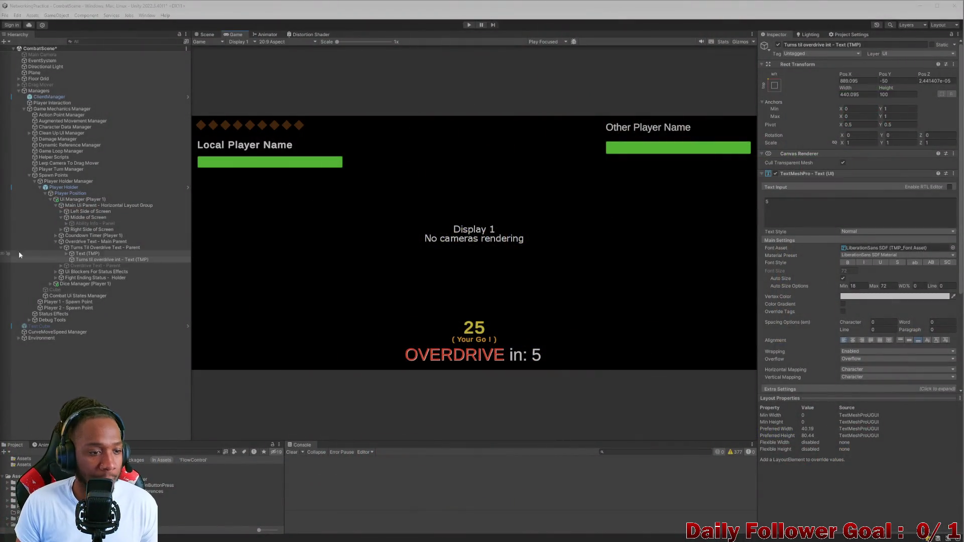
View the canvas in isometric Scene view without outlines, and undo a test nudge of the number.
click(206, 35)
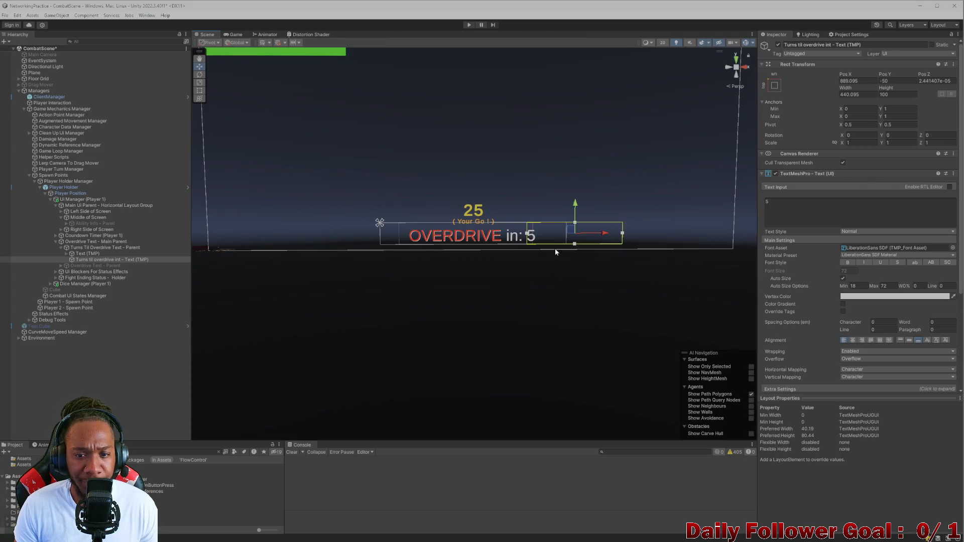
scroll(505, 207, down, 5)
click(737, 86)
scroll(505, 186, up, 5)
scroll(487, 120, down, 3)
scroll(490, 136, up, 5)
scroll(552, 136, down, 4)
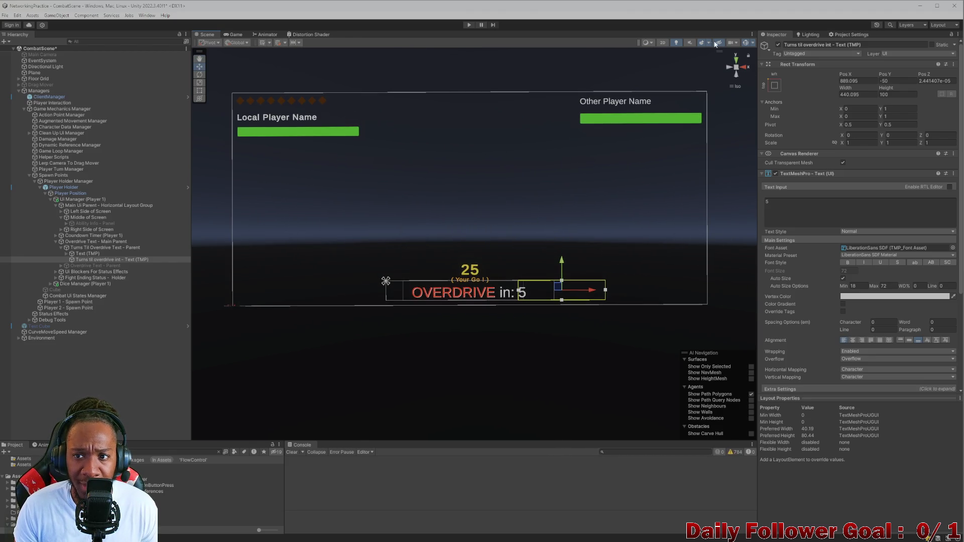
click(718, 43)
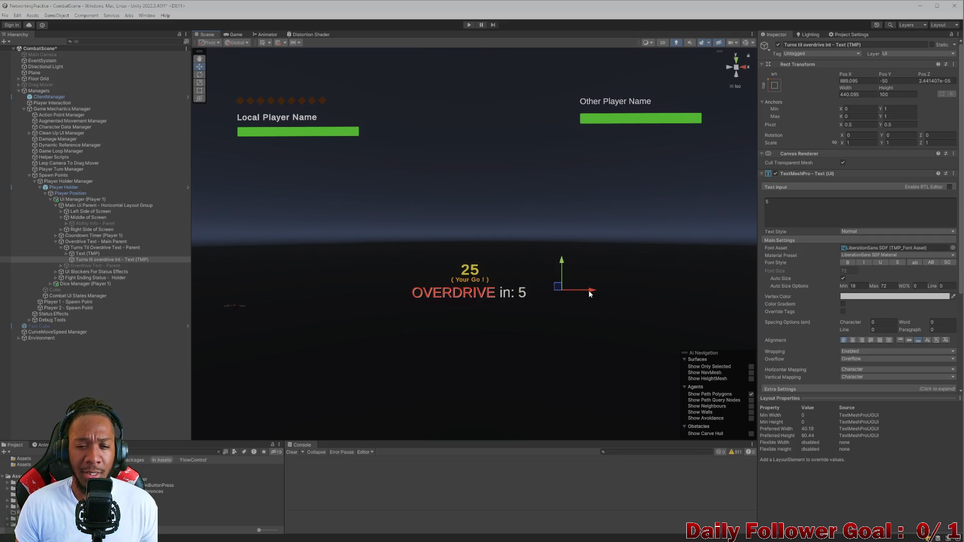
drag(589, 293, 587, 293)
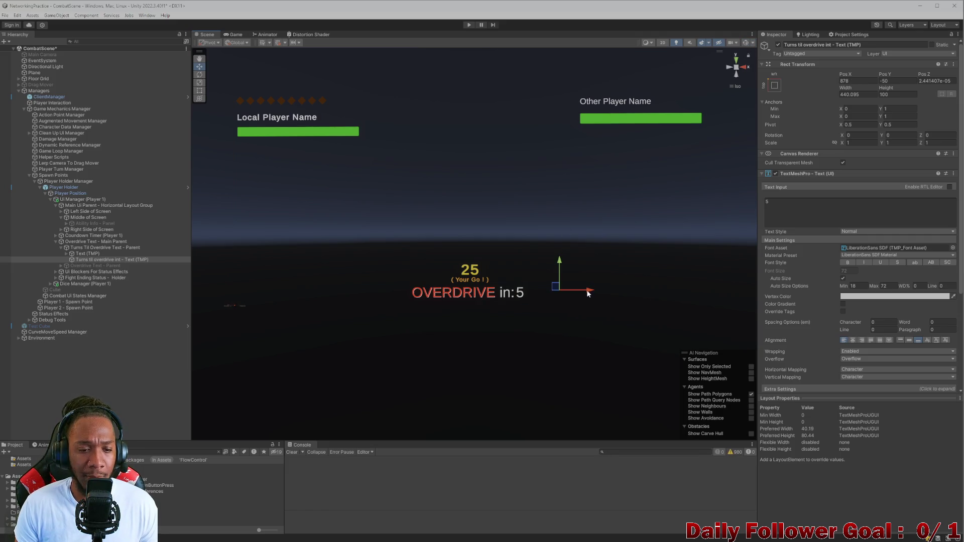
key(ctrl+z)
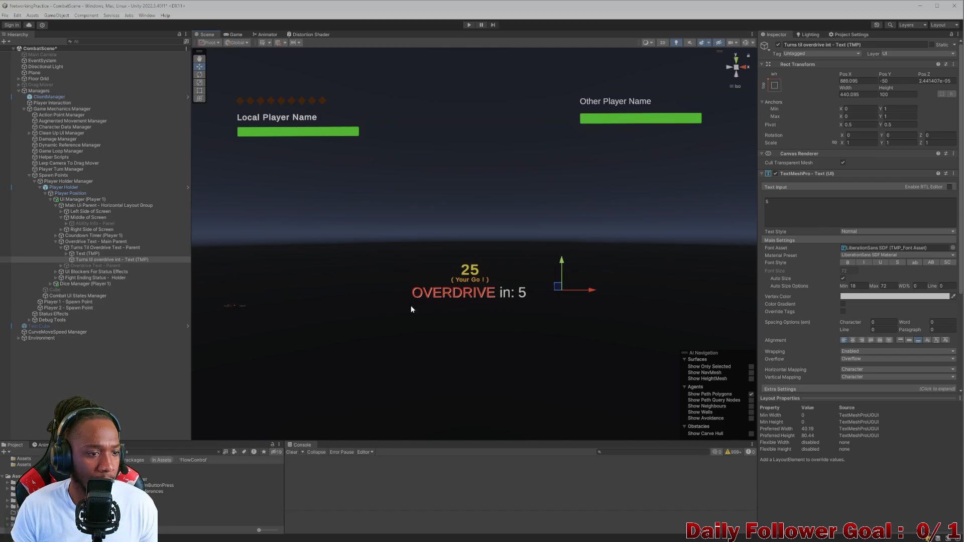
Shift the Overdrive Text - Main Parent line left and move it back to centre.
click(63, 249)
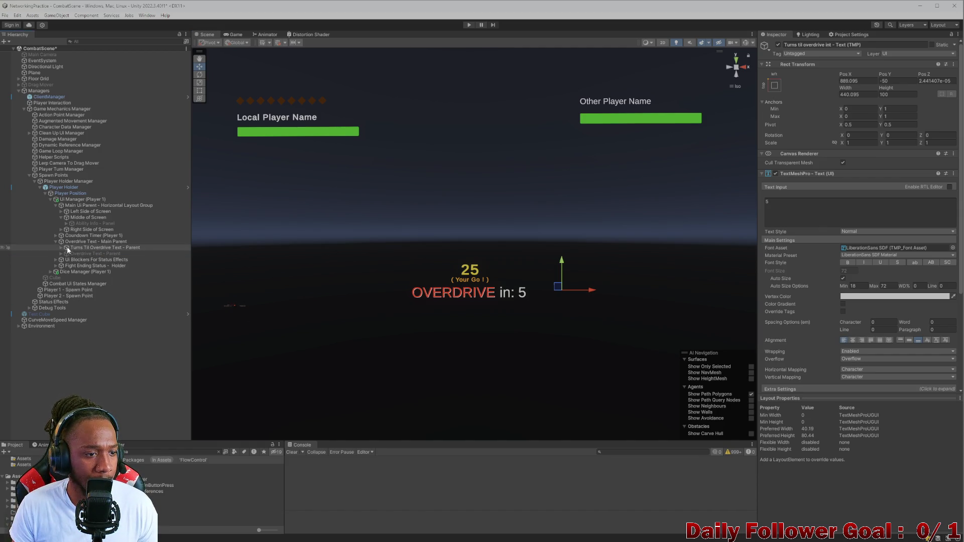
click(70, 248)
click(496, 293)
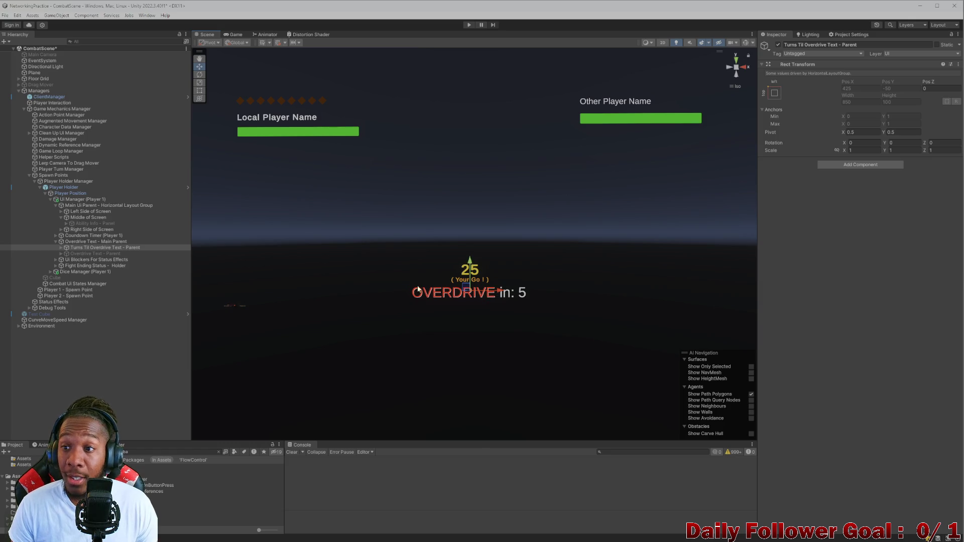
click(87, 242)
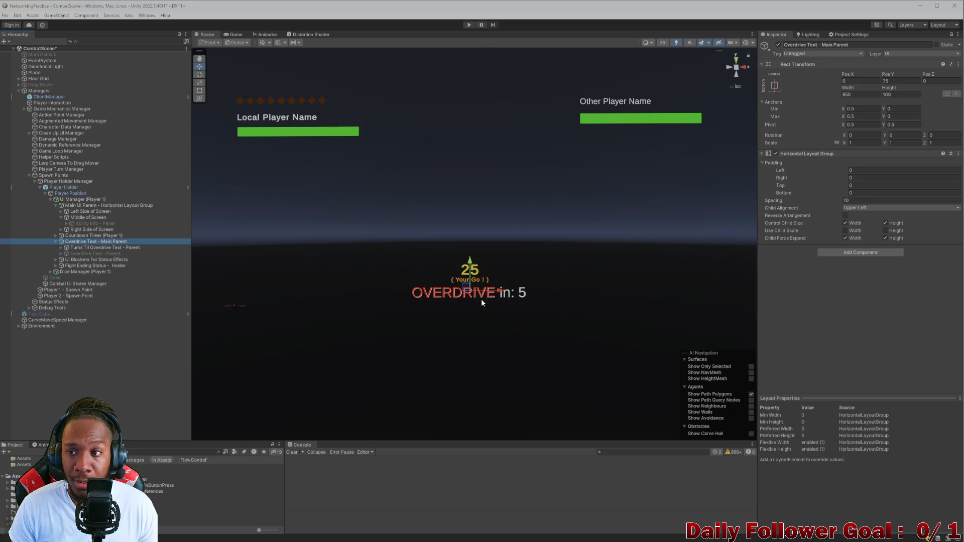
click(499, 292)
drag(498, 292, 497, 292)
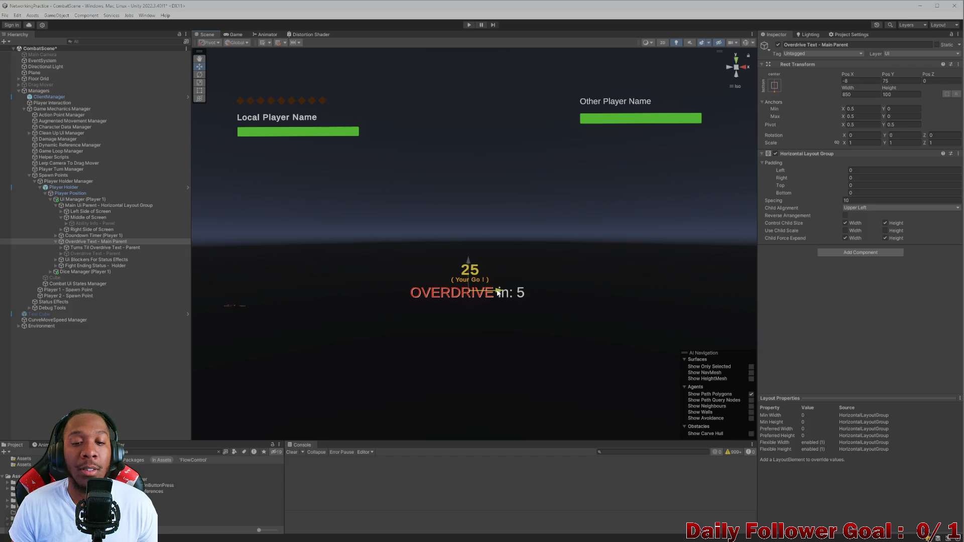
drag(499, 292, 501, 292)
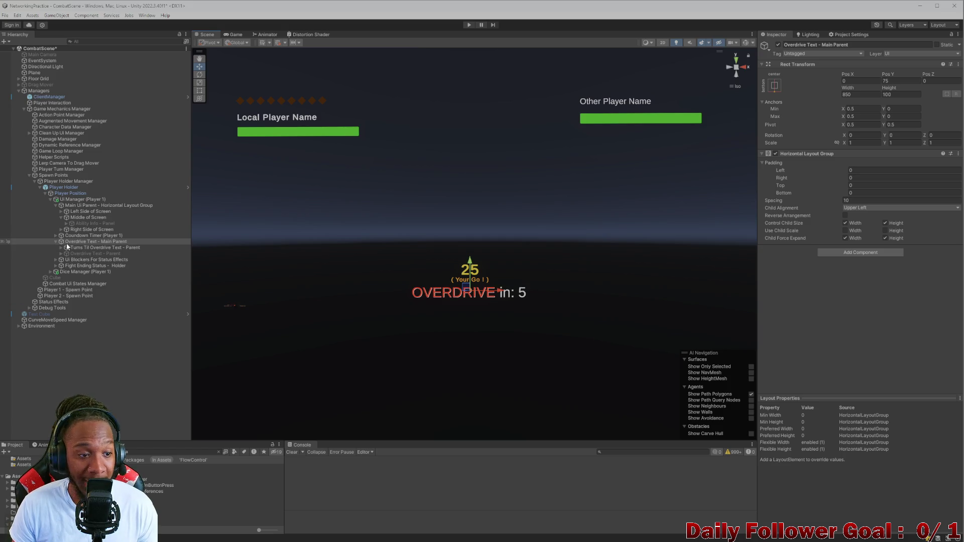
Select the 'OVERDRIVE in:' text object and shift its position right in the Inspector.
click(86, 236)
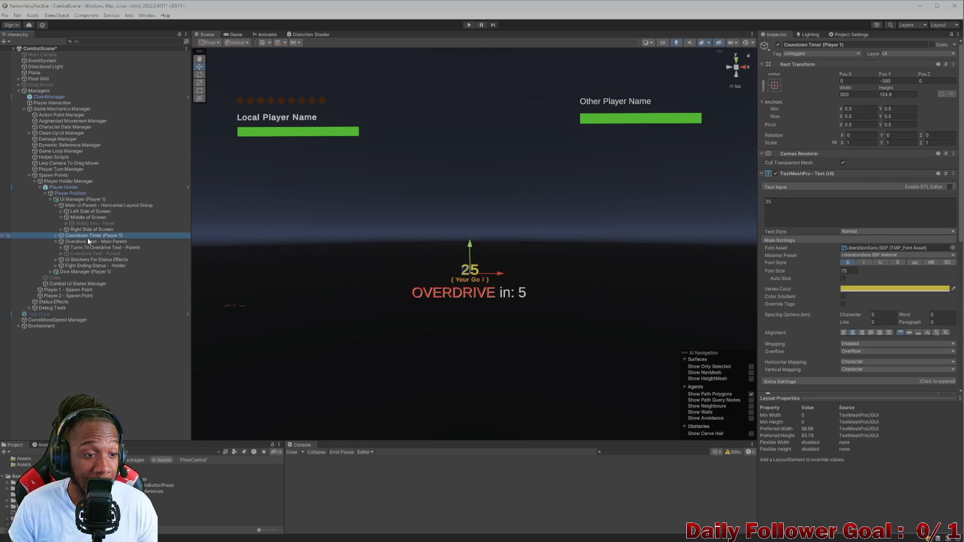
click(89, 248)
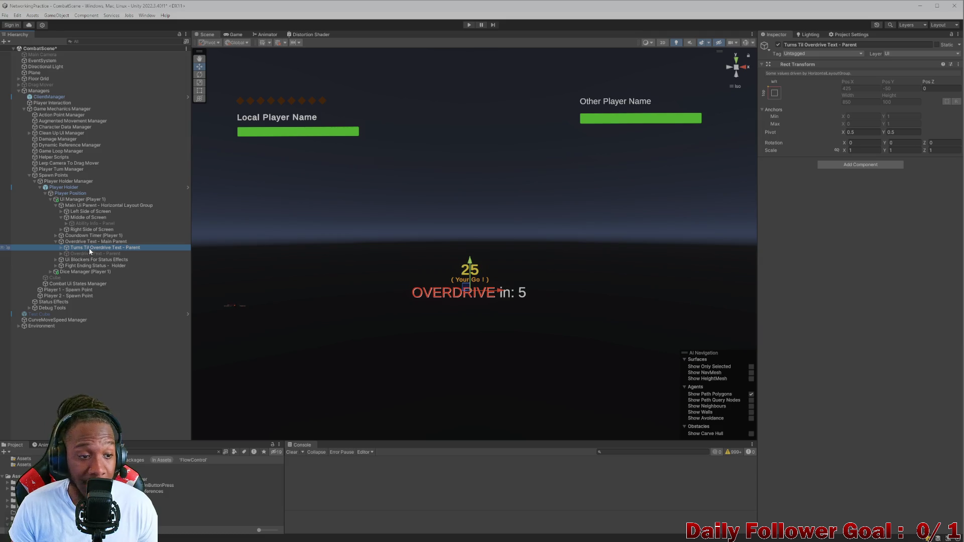
click(61, 247)
click(86, 254)
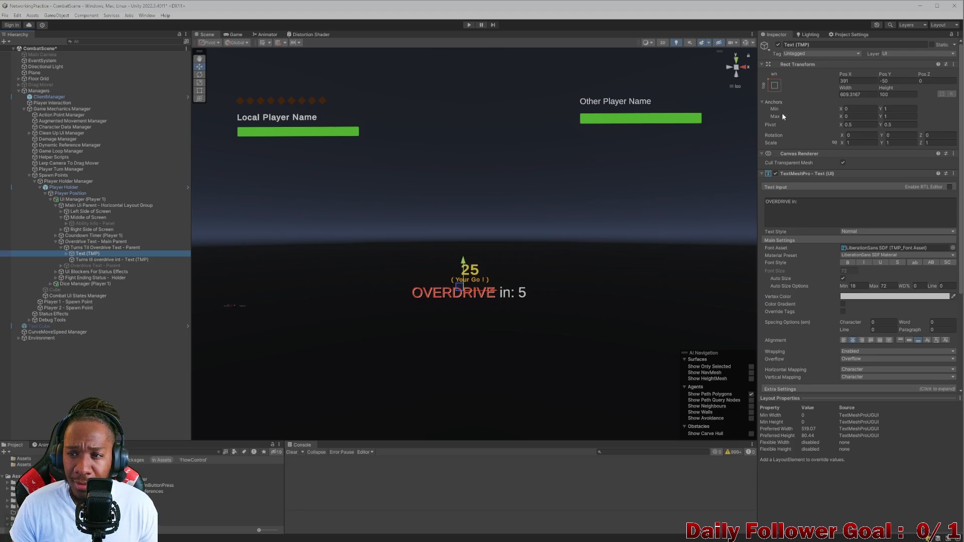
mouse_move(846, 75)
mouse_down()
mouse_move(927, 83)
mouse_move(866, 80)
mouse_up()
Test X position 0 and width 43.6 on the 'OVERDRIVE in:' label, then undo to its original width.
click(864, 80)
text(0)
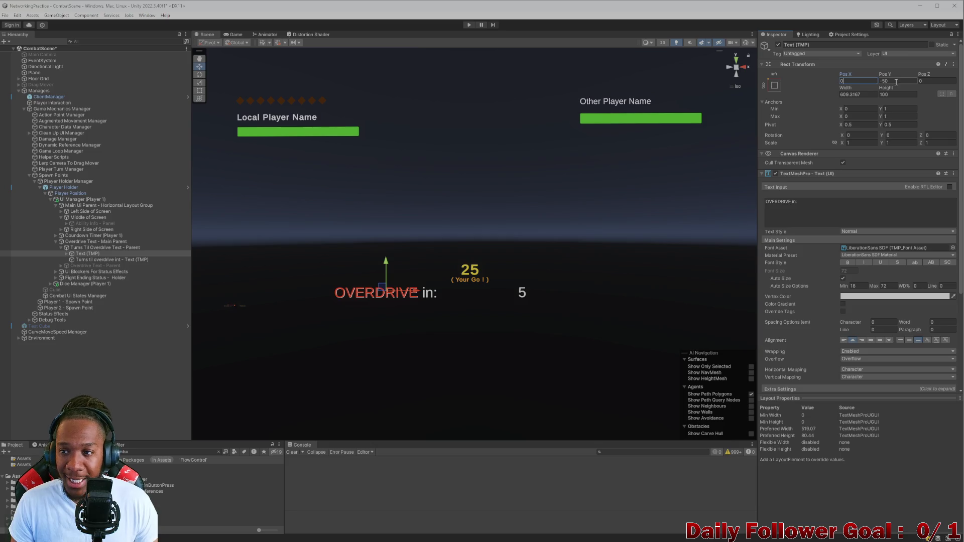
drag(849, 89, 892, 95)
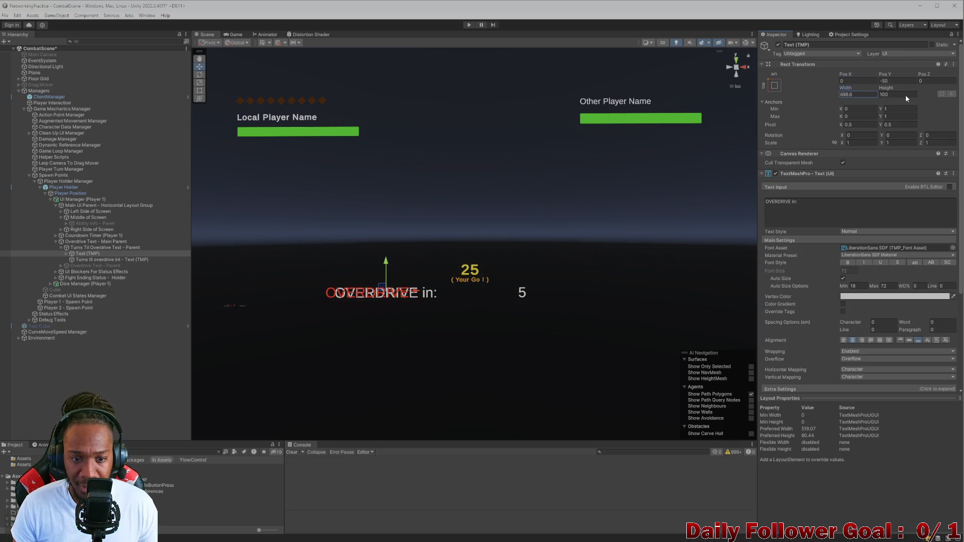
key(ctrl+z)
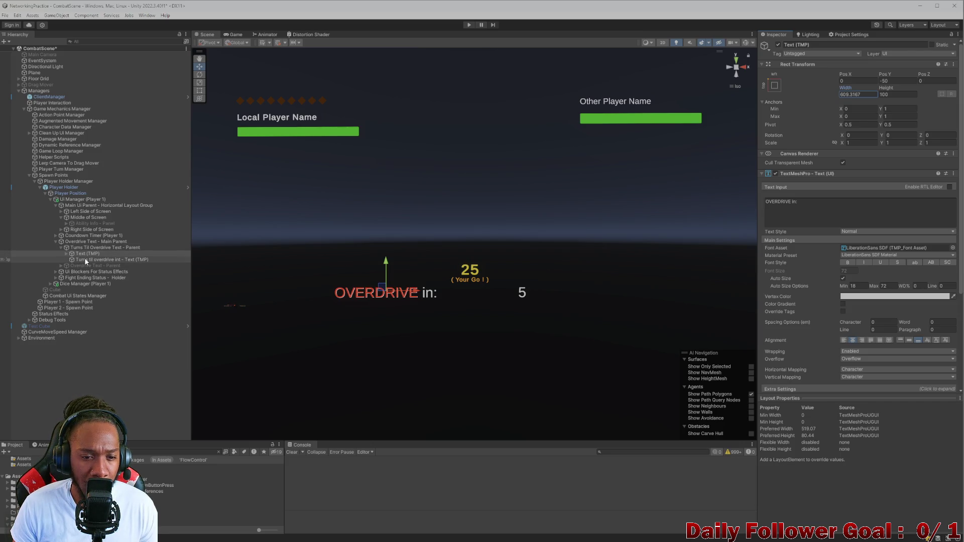
text(0.7)
key(BackSpace)
key(BackSpace)
key(BackSpace)
text(43.6)
key(Return)
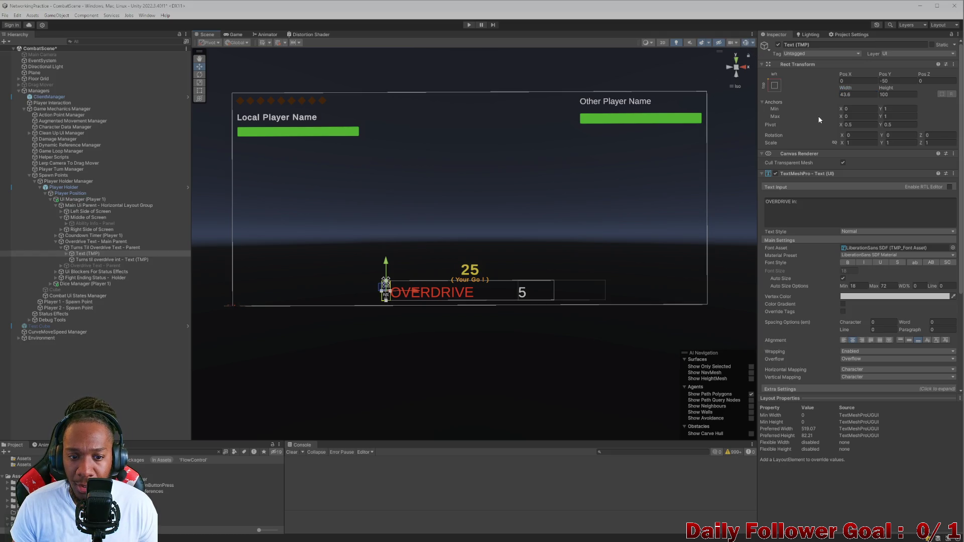
key(ctrl+z)
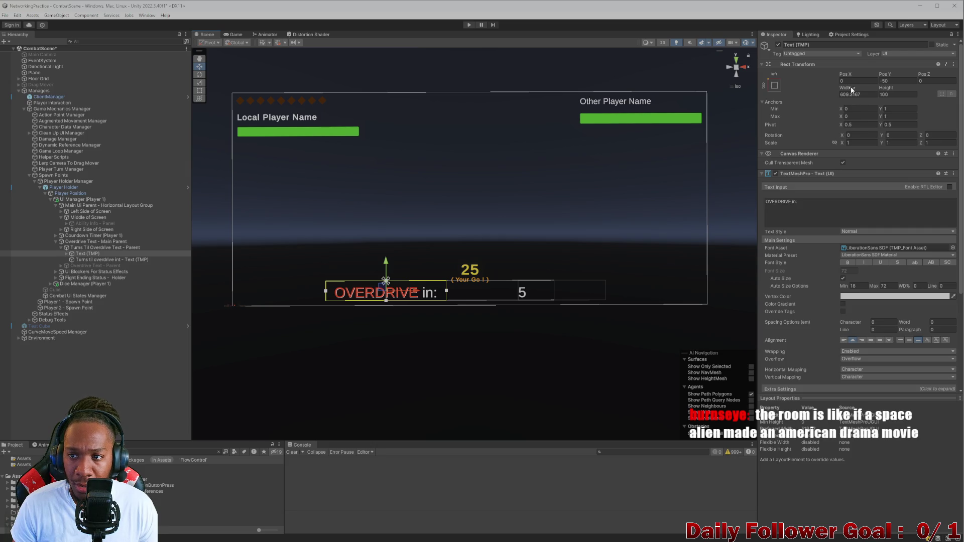
drag(848, 90, 789, 93)
key(ctrl+z)
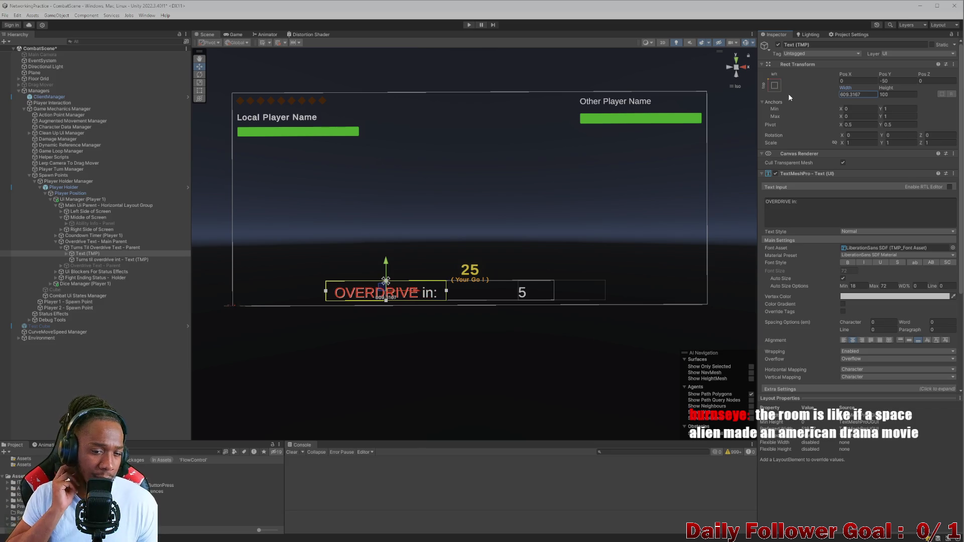
Test raising, realigning and sliding the 'OVERDRIVE in:' label, undoing the horizontal move.
click(95, 259)
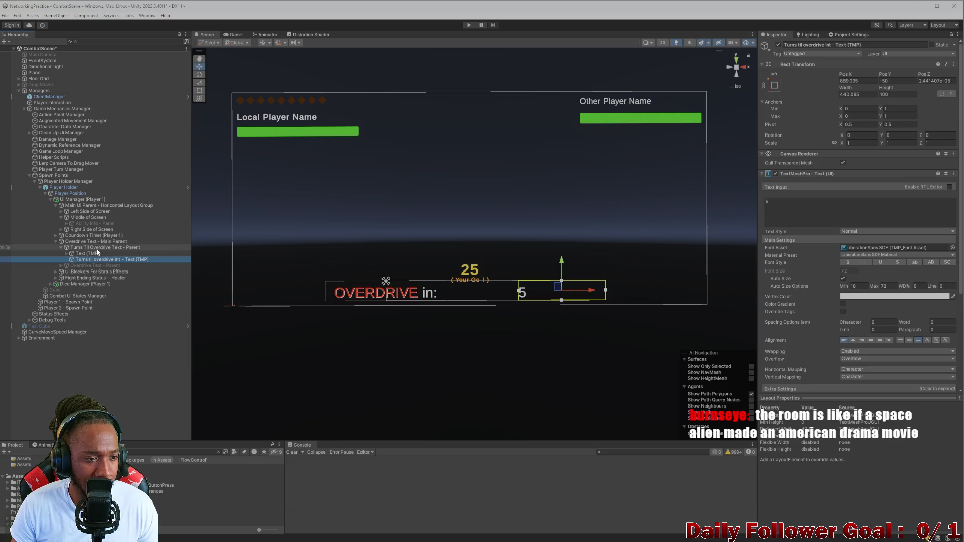
click(97, 248)
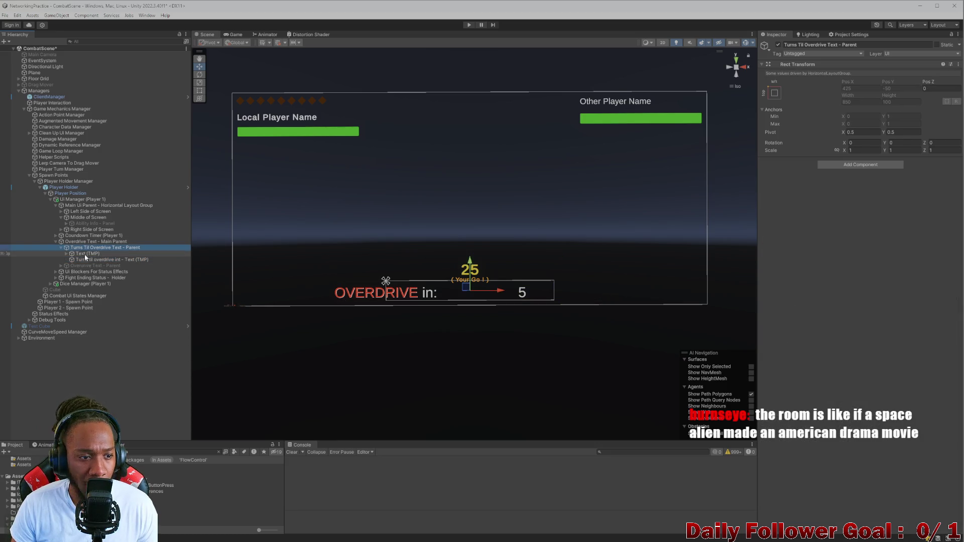
click(88, 255)
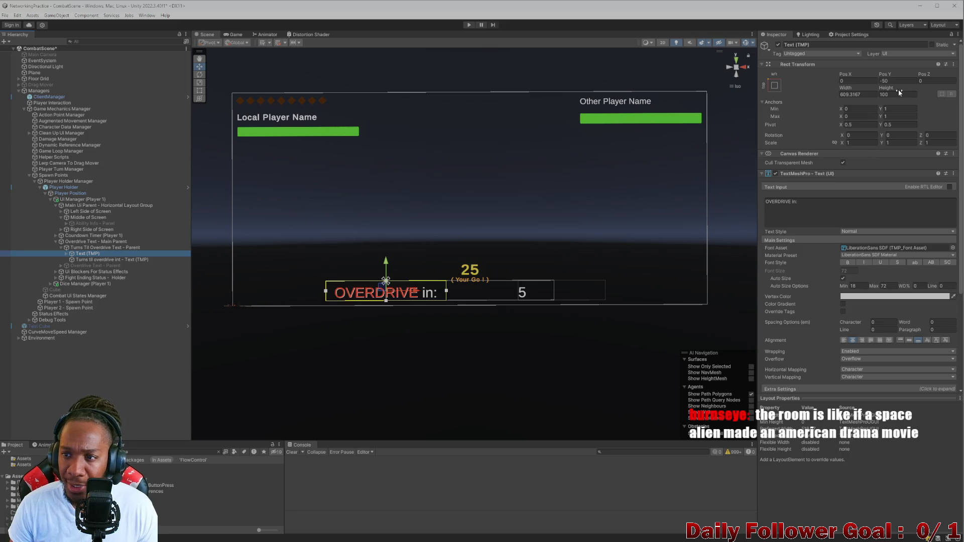
drag(887, 74, 911, 75)
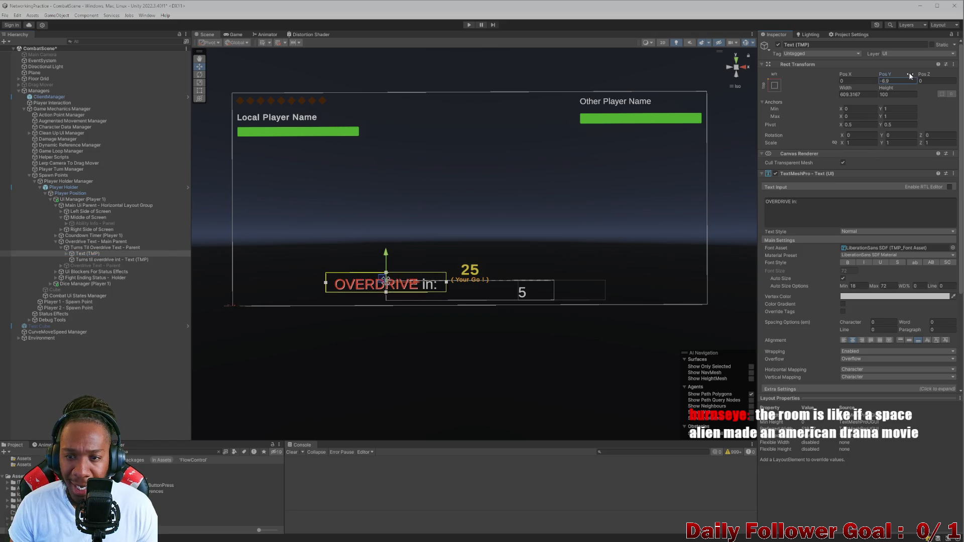
text(0)
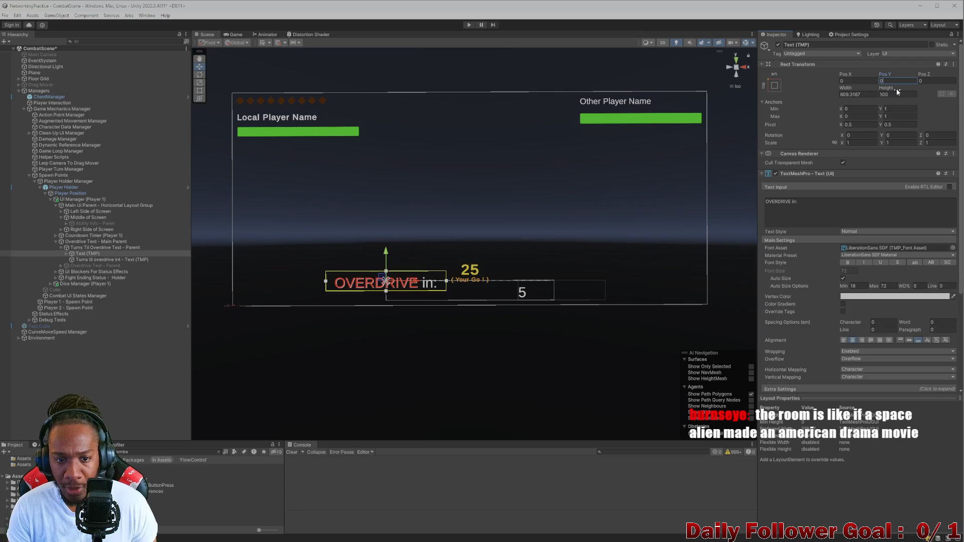
text(-50)
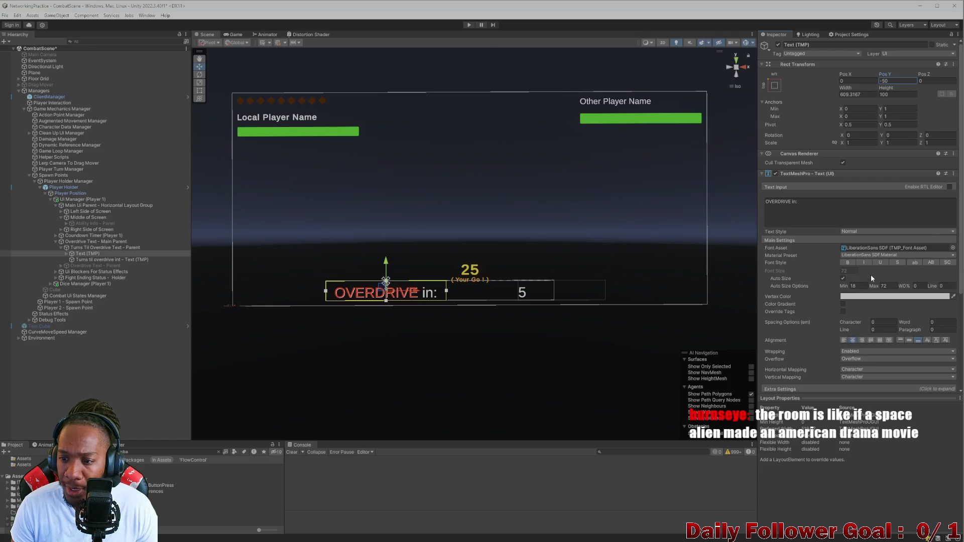
click(844, 341)
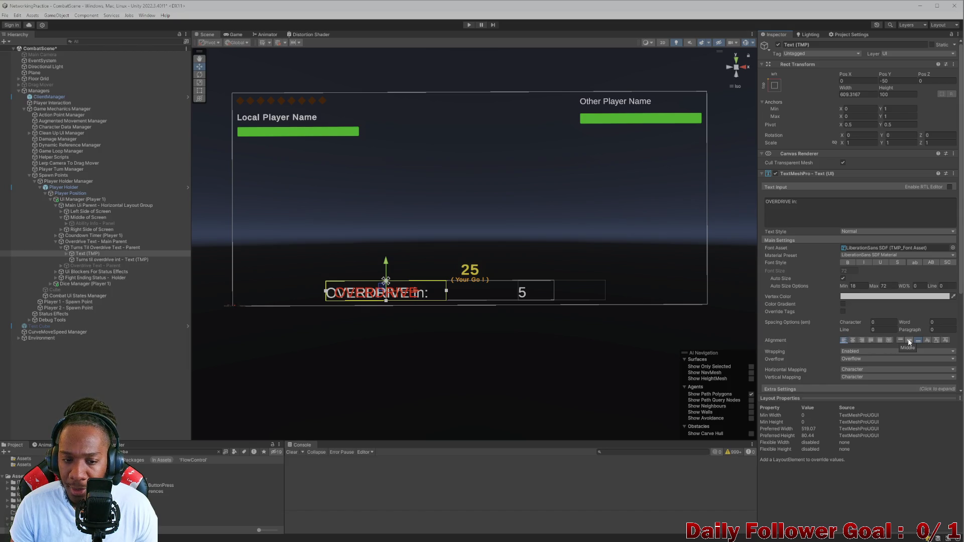
click(866, 341)
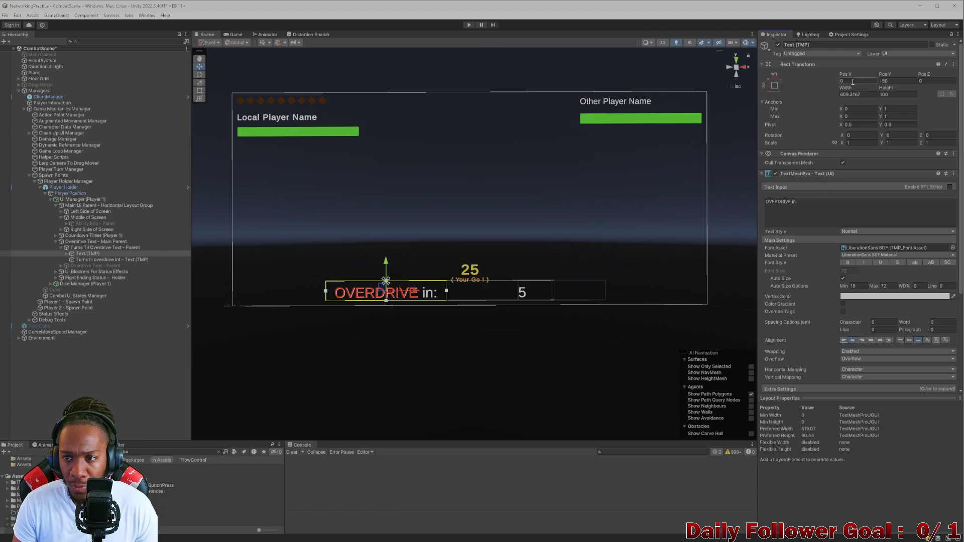
drag(847, 76, 905, 76)
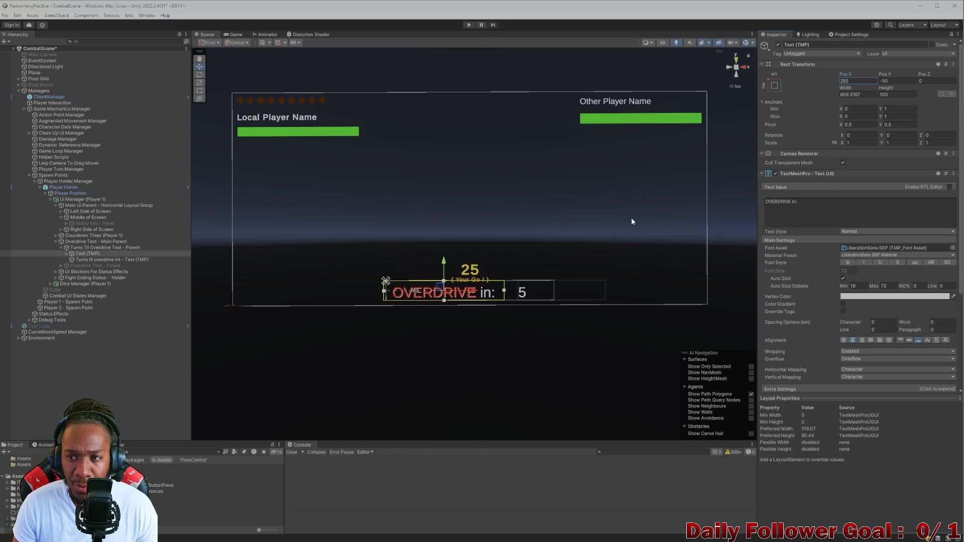
key(ctrl+z)
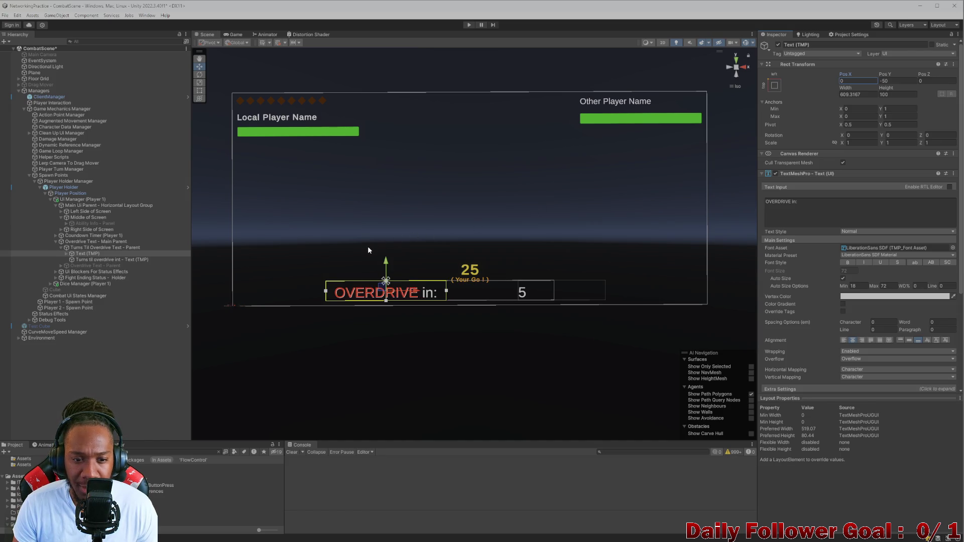
Reveal the duplicate Text (TMP) (1) under the countdown parent and reselect the label.
click(66, 254)
click(82, 248)
click(98, 253)
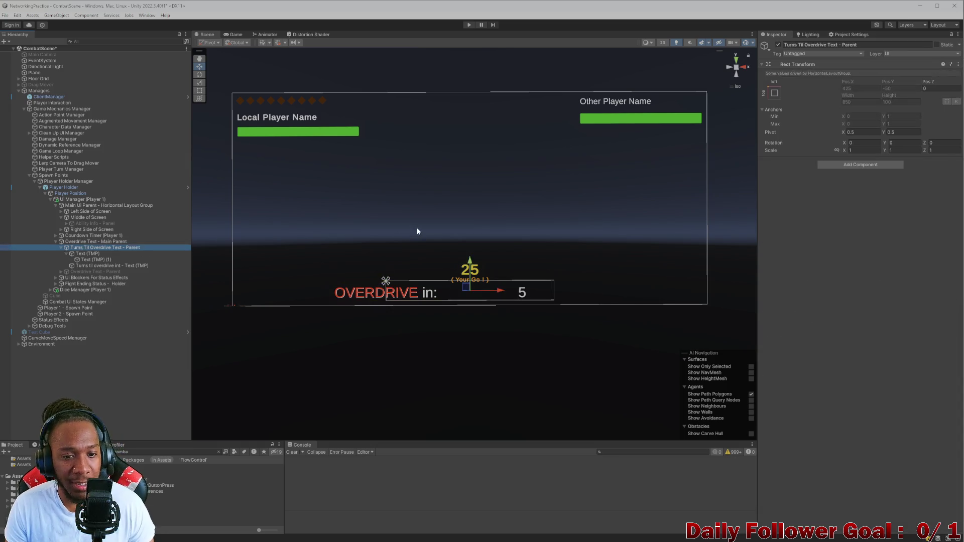
Compare the 'OVERDRIVE in: 5' line at X 391 across the Game and Scene views.
click(432, 223)
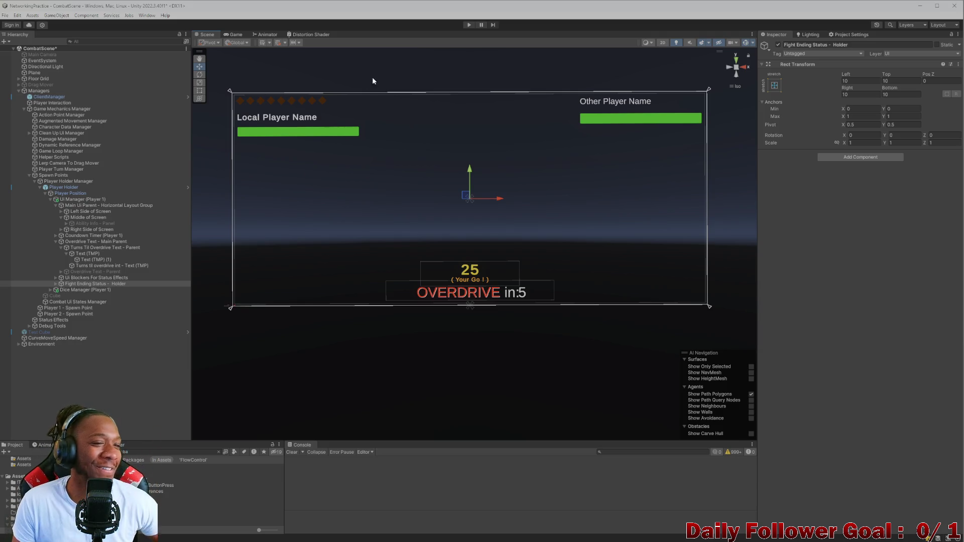
click(235, 34)
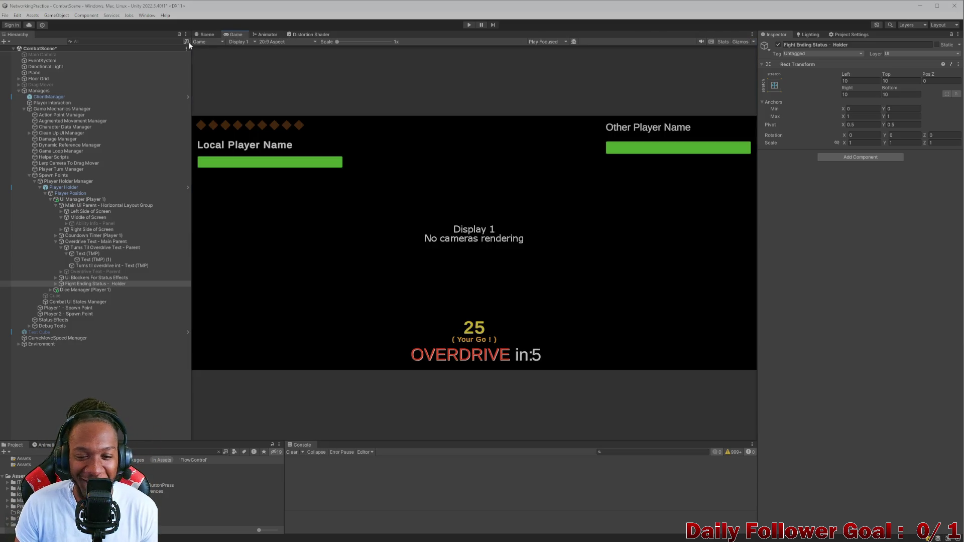
click(207, 34)
click(459, 293)
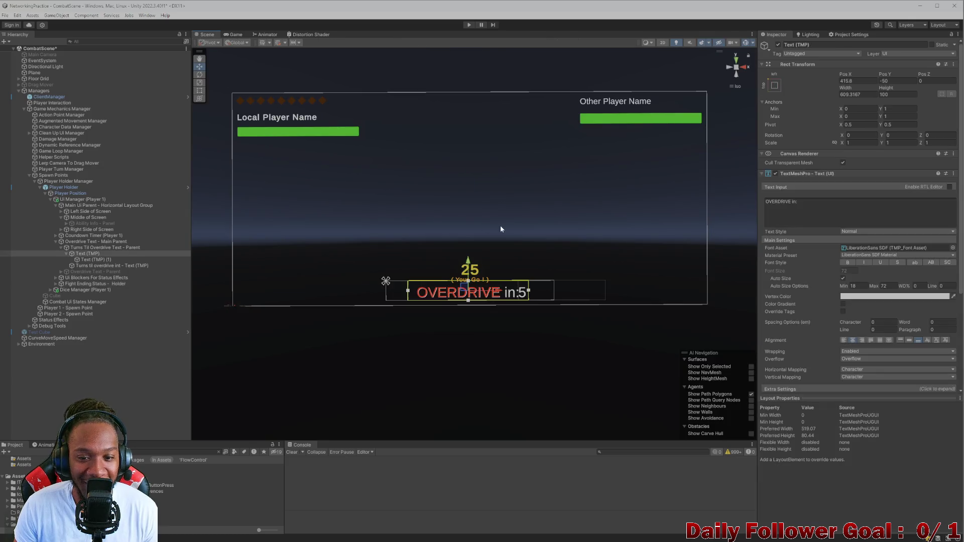
click(234, 35)
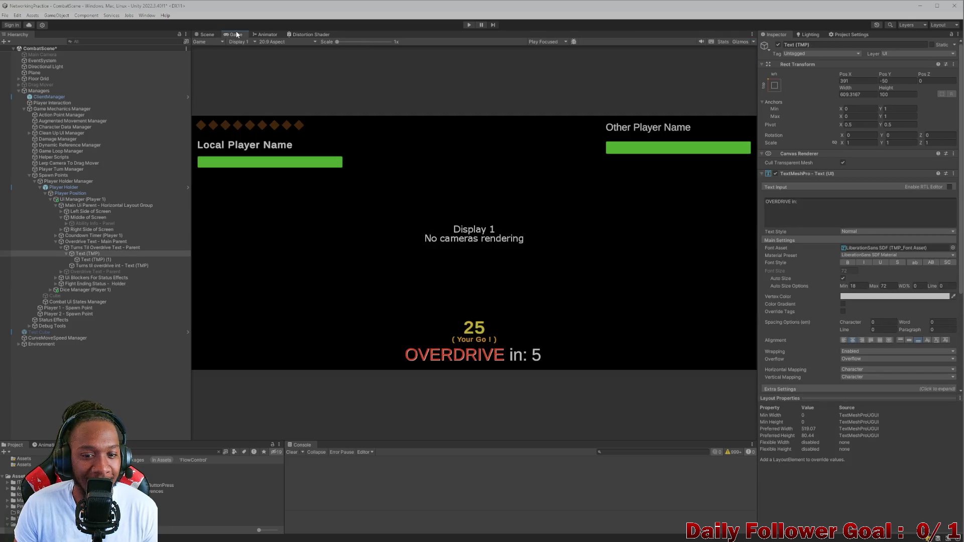
click(216, 35)
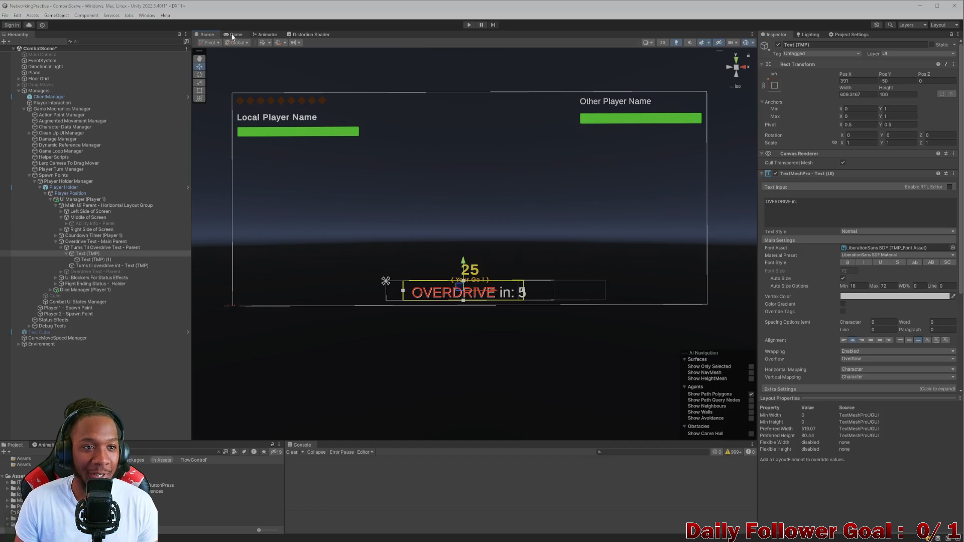
click(235, 36)
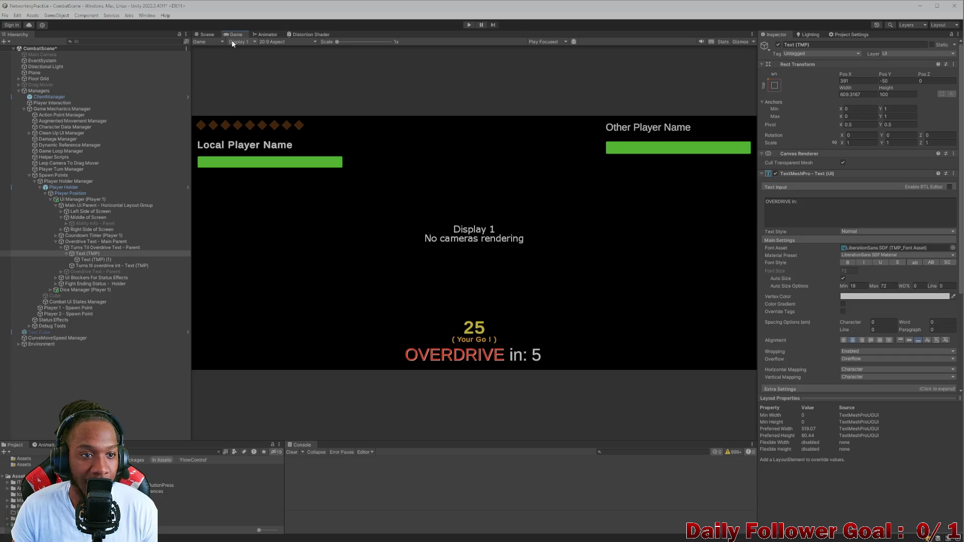
click(206, 35)
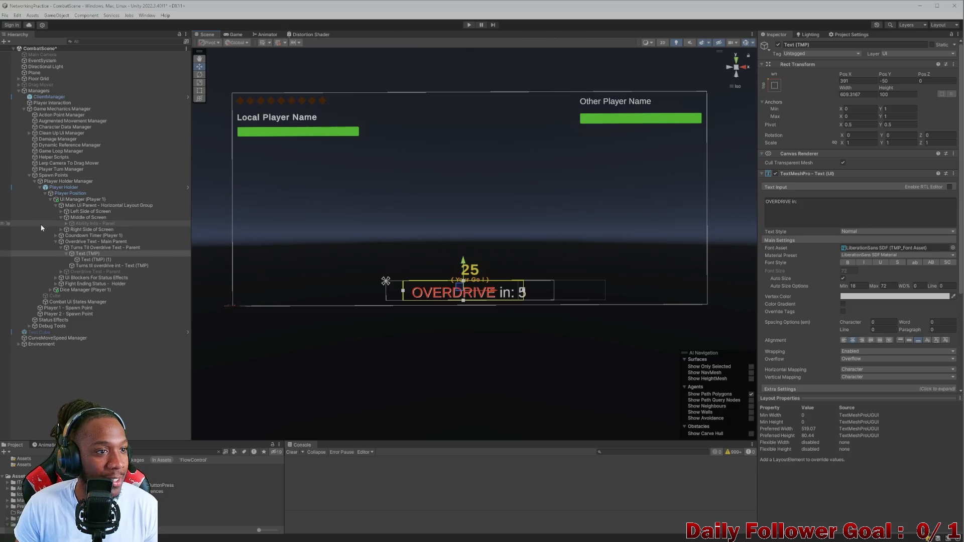
click(59, 384)
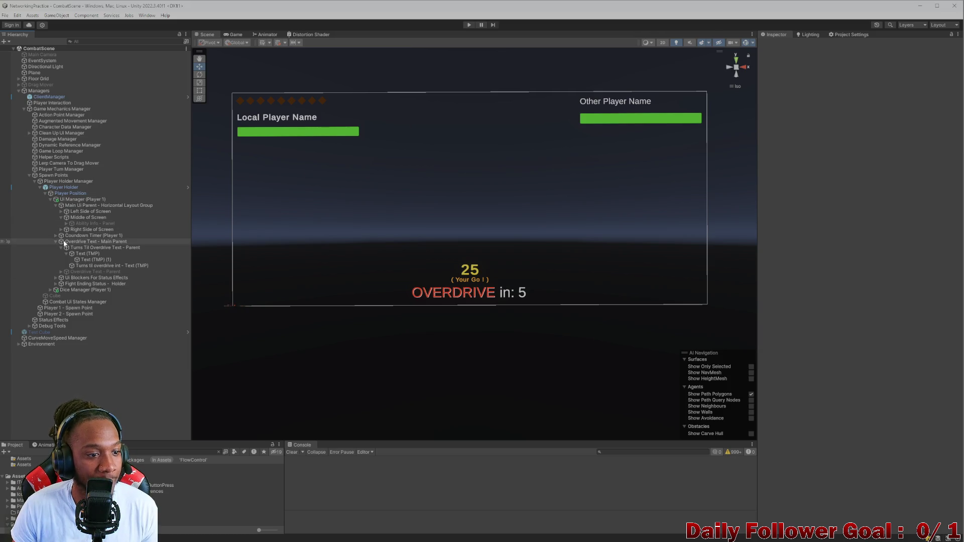
Collapse Main Ui Parent, deactivate Turns Til Overdrive Text - Parent, and select Overdrive Text - Parent.
click(56, 206)
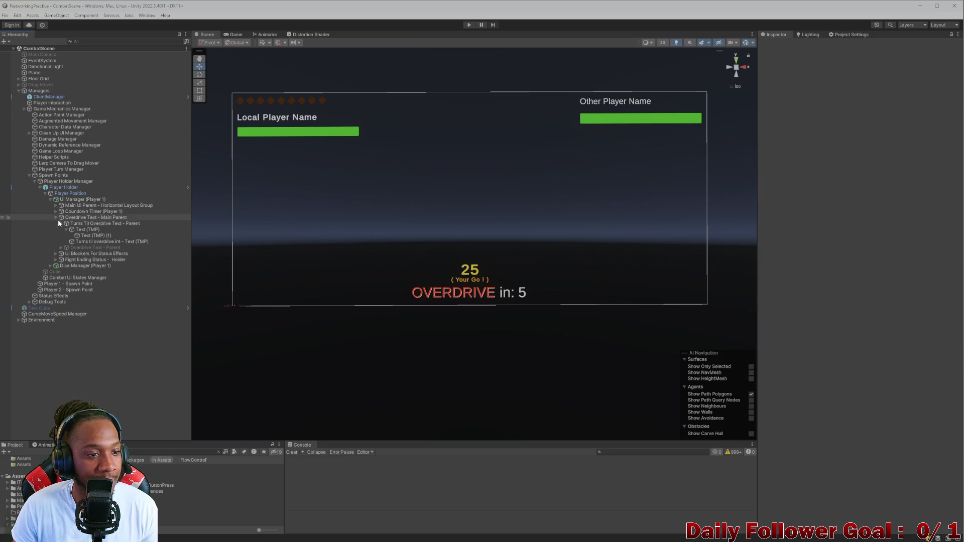
click(86, 242)
click(83, 235)
click(80, 230)
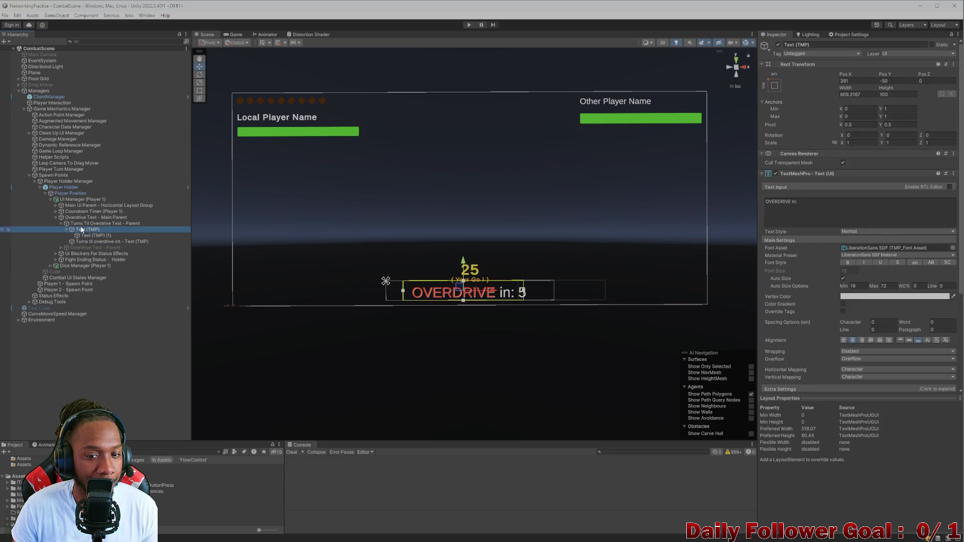
click(76, 223)
click(61, 223)
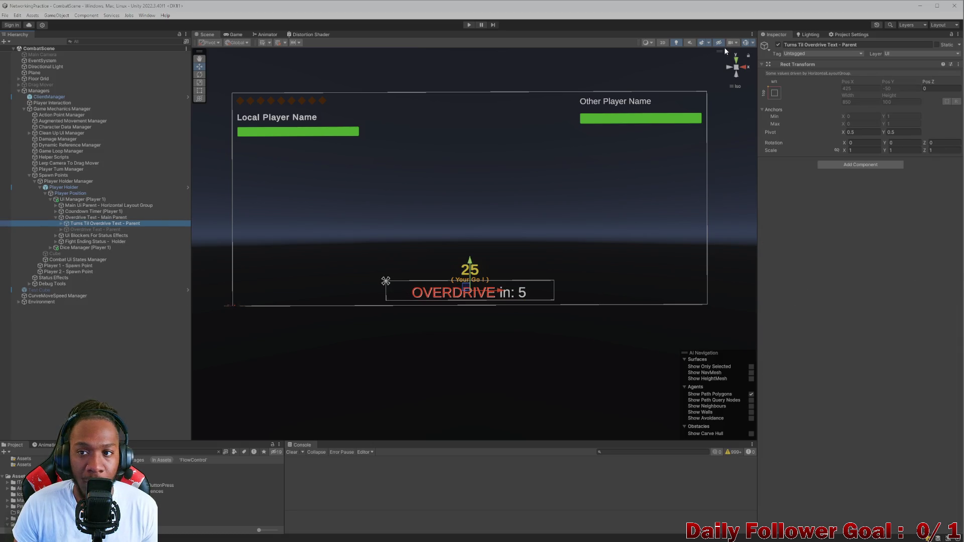
click(779, 45)
click(98, 229)
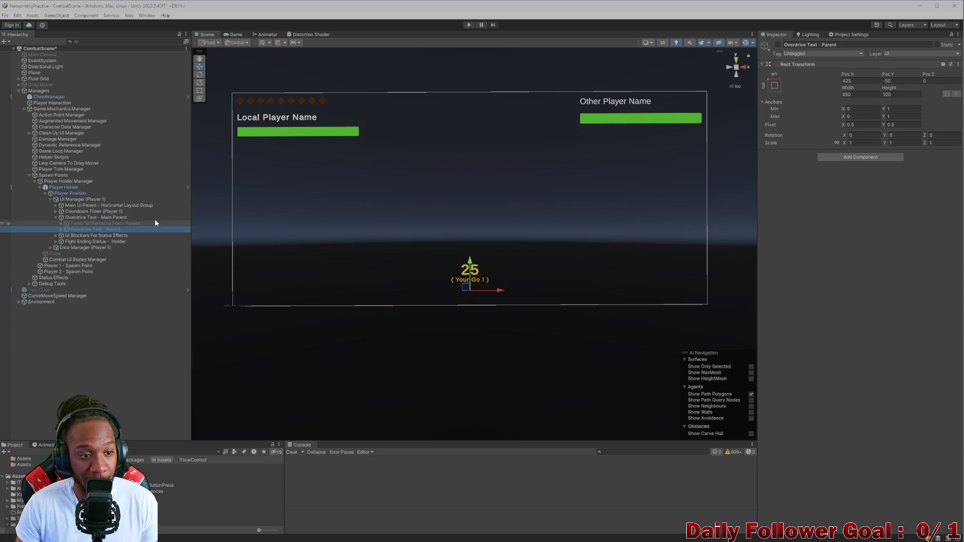
click(776, 45)
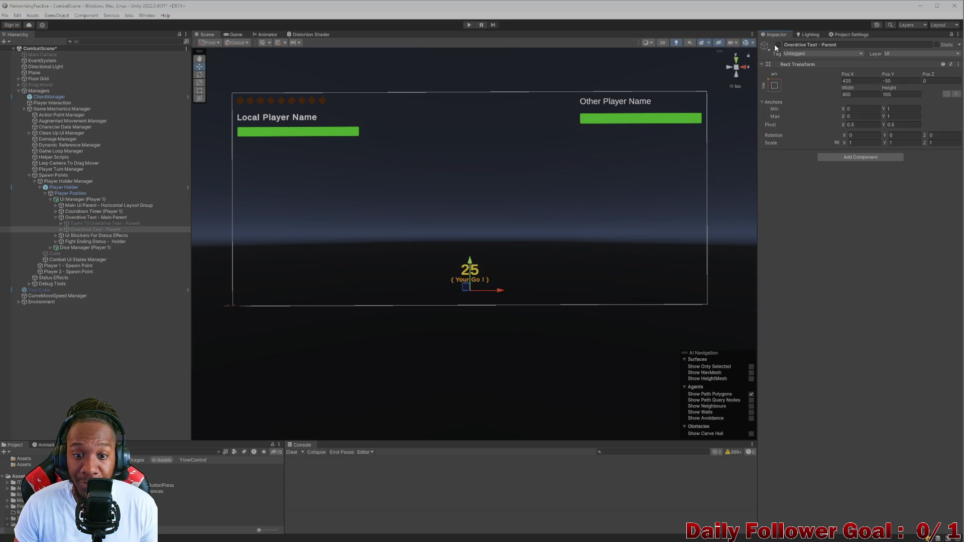